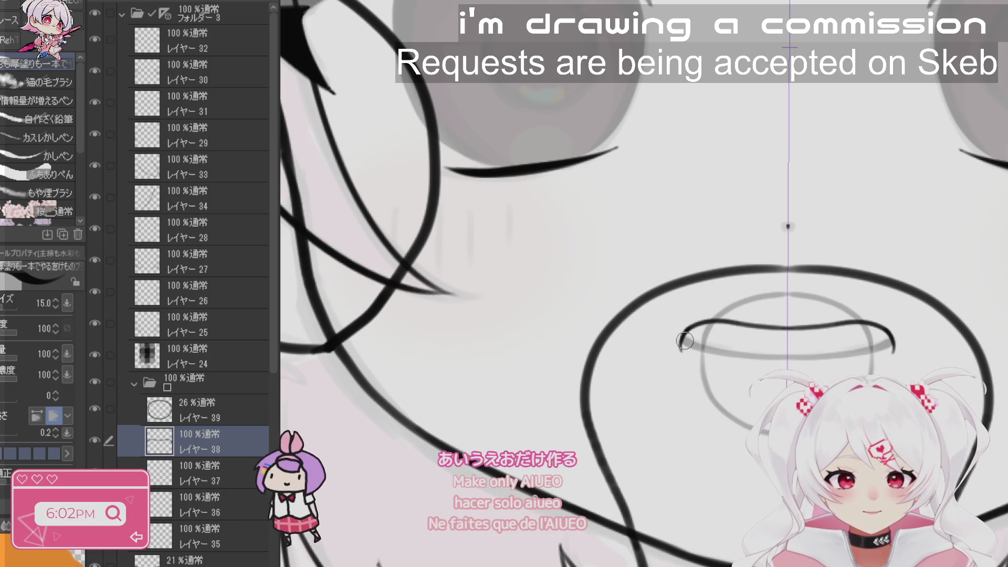
- Draw the lower lip and ink a bold ellipse around the small oval on layer 35
{"action": "mouse_move", "coordinate": [683, 340]}
{"action": "left_mouse_down"}
{"action": "mouse_move", "coordinate": [698, 376]}
{"action": "mouse_move", "coordinate": [893, 344]}
{"action": "left_mouse_up"}
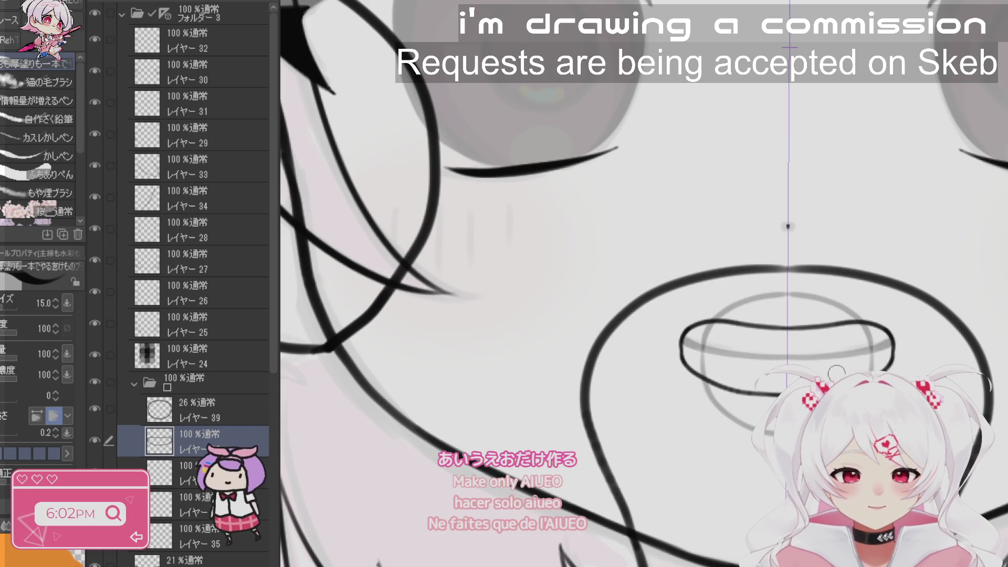
{"action": "left_click", "coordinate": [189, 472]}
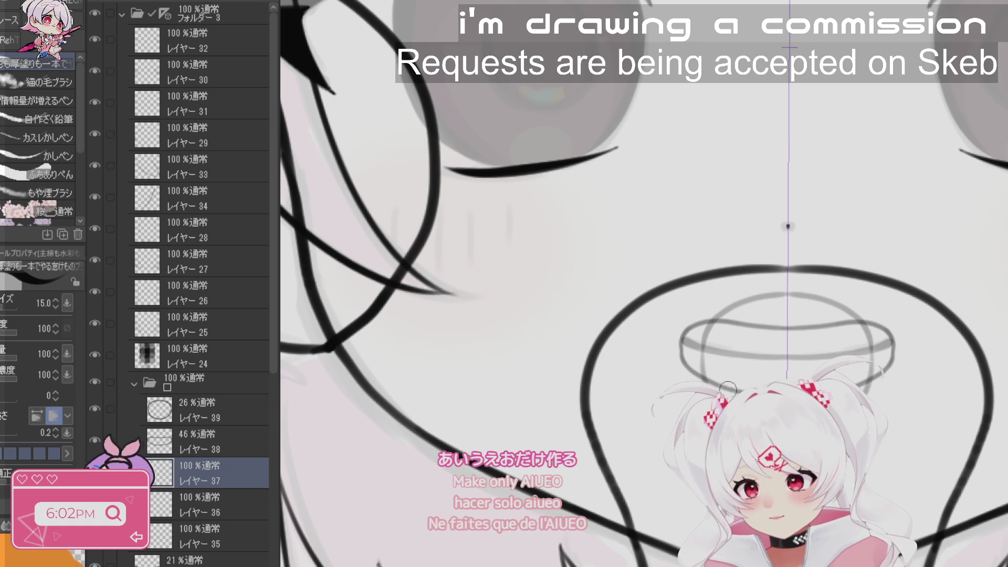
{"action": "scroll", "coordinate": [780, 327], "scroll_direction": "up", "scroll_amount": 1}
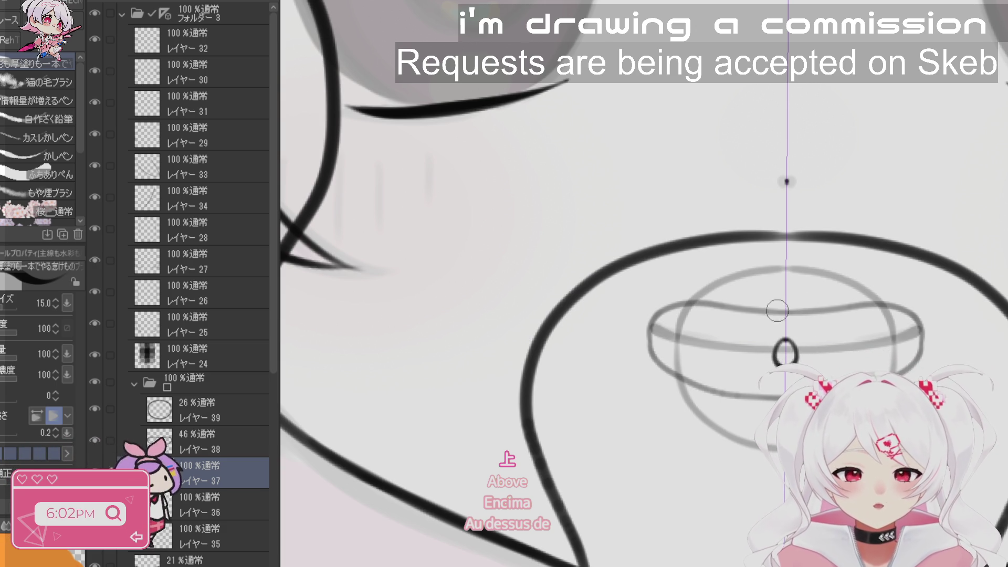
{"action": "left_click", "coordinate": [216, 504]}
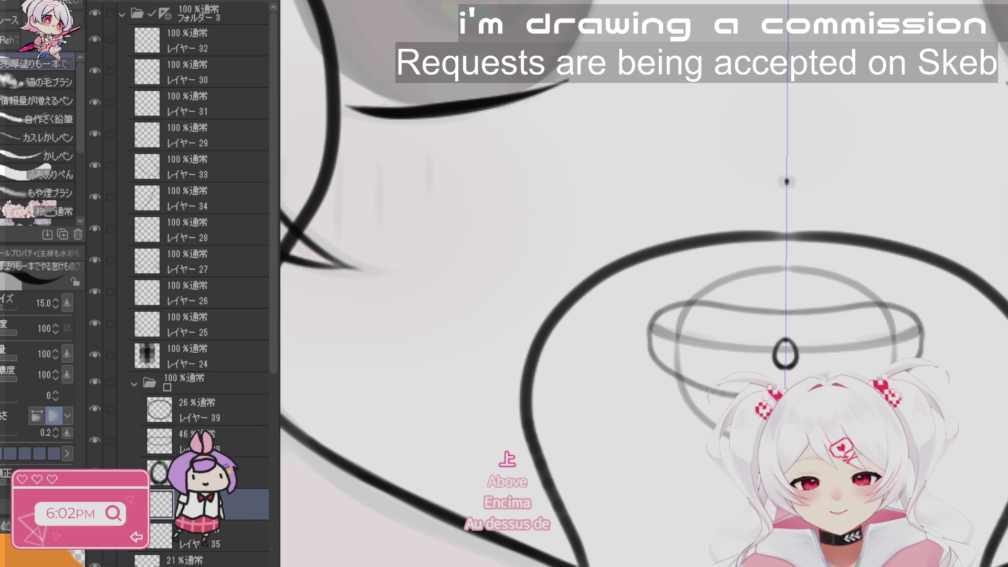
{"action": "left_click", "coordinate": [210, 536]}
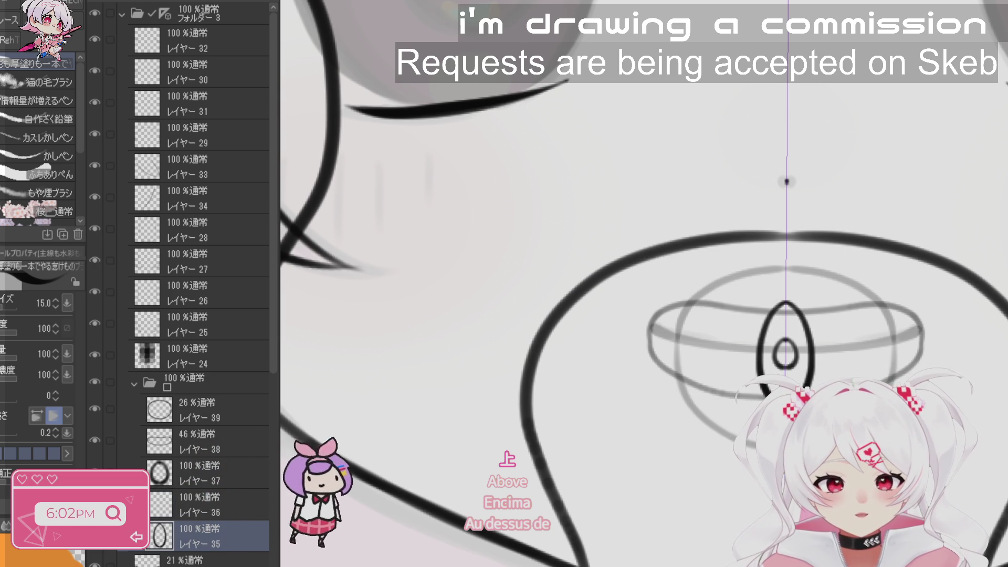
{"action": "mouse_move", "coordinate": [759, 342]}
{"action": "left_mouse_down"}
{"action": "mouse_move", "coordinate": [772, 316]}
{"action": "mouse_move", "coordinate": [814, 331]}
{"action": "mouse_move", "coordinate": [788, 392]}
{"action": "left_mouse_up"}
- Ink the mirrored ring on layer 36, undoing and redrawing its sides
{"action": "key", "text": "alt+bracketright"}
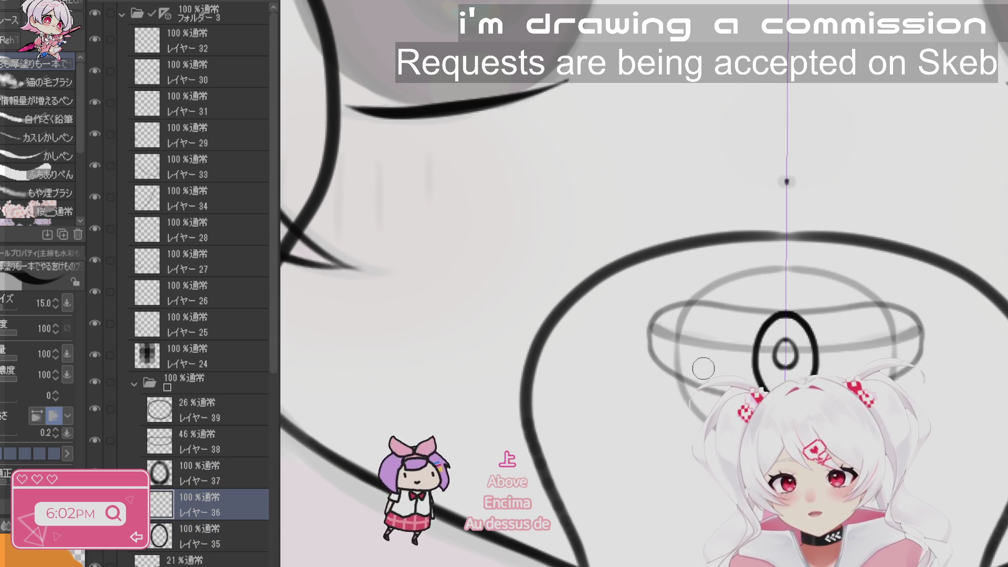
{"action": "mouse_move", "coordinate": [681, 351]}
{"action": "left_mouse_down"}
{"action": "mouse_move", "coordinate": [684, 331]}
{"action": "mouse_move", "coordinate": [748, 306]}
{"action": "mouse_move", "coordinate": [785, 311]}
{"action": "left_mouse_up"}
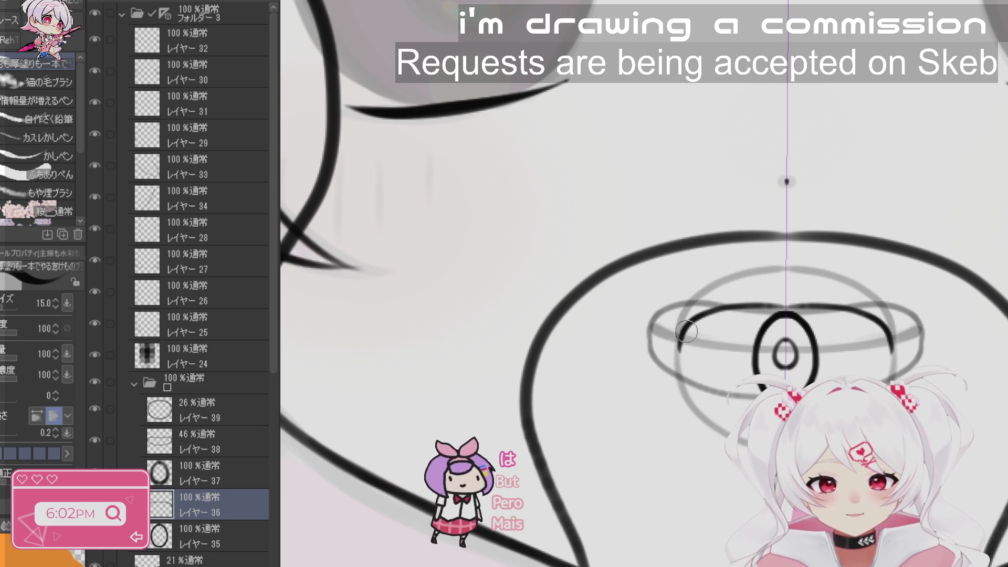
{"action": "left_click_drag", "start_coordinate": [682, 330], "coordinate": [679, 362]}
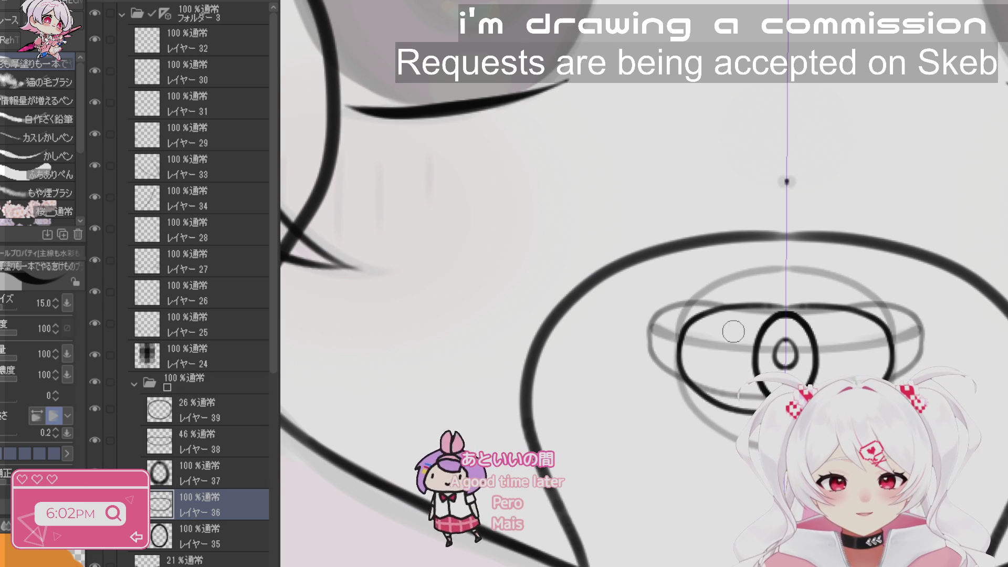
{"action": "key", "text": "ctrl+z"}
{"action": "key", "text": "ctrl+z"}
{"action": "mouse_move", "coordinate": [791, 311]}
{"action": "left_mouse_down"}
{"action": "mouse_move", "coordinate": [736, 311]}
{"action": "mouse_move", "coordinate": [686, 328]}
{"action": "mouse_move", "coordinate": [680, 380]}
{"action": "left_mouse_up"}
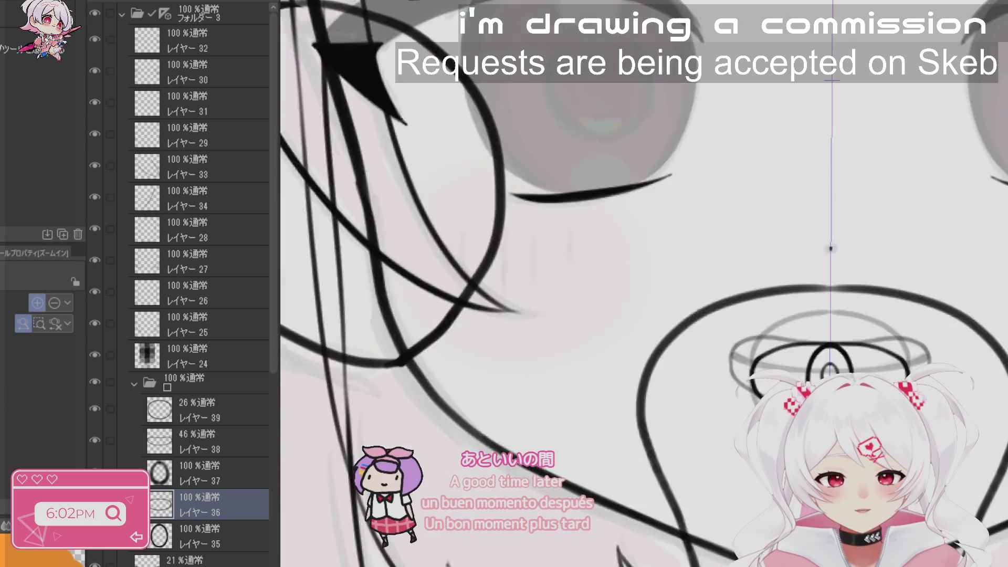
{"action": "scroll", "coordinate": [787, 181], "scroll_direction": "down", "scroll_amount": 5}
{"action": "key", "text": "p"}
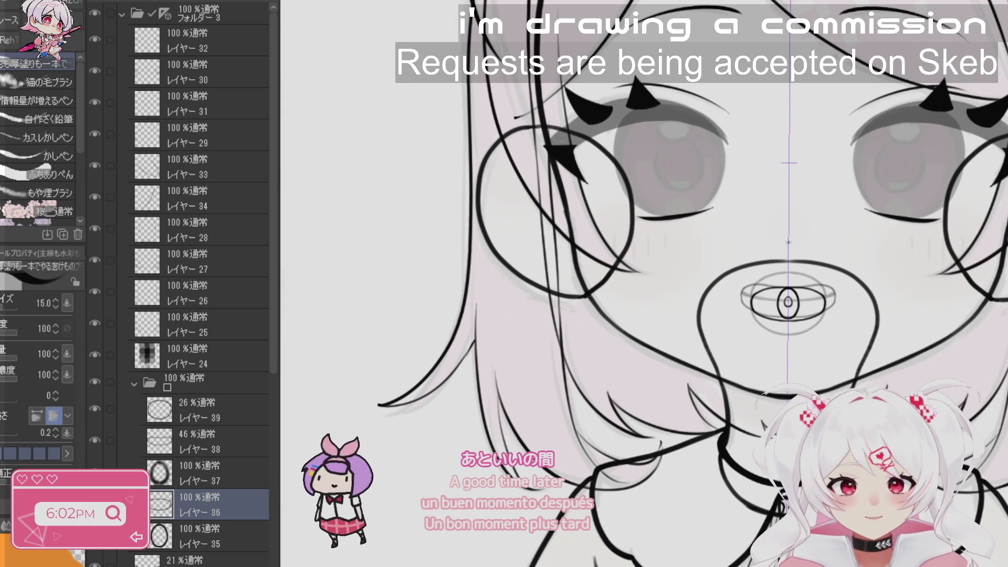
- Set layers 39 and 38 to 100% opacity and collapse the mouth layers folder
{"action": "left_click", "coordinate": [210, 410]}
{"action": "left_click", "coordinate": [211, 441]}
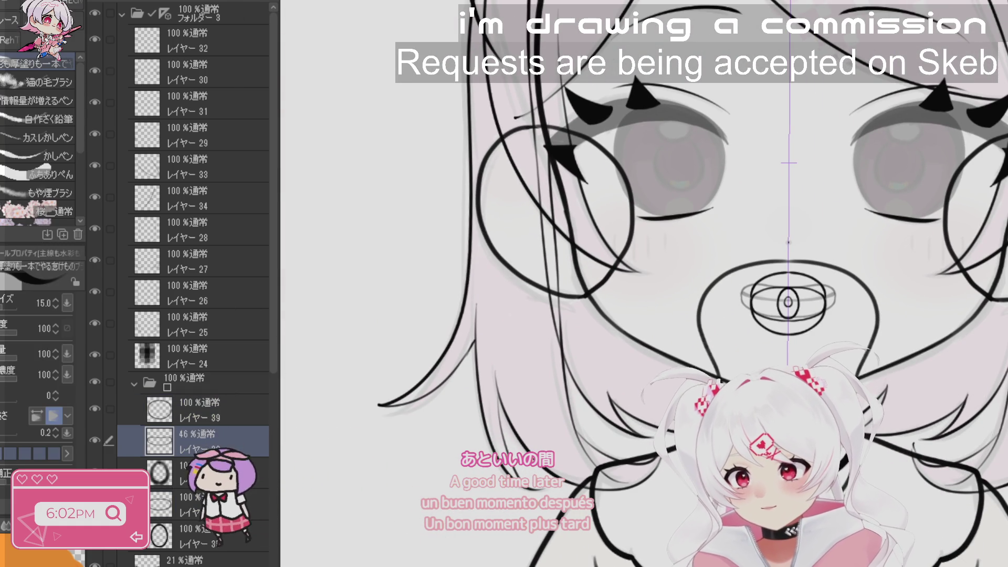
{"action": "left_click", "coordinate": [134, 383]}
{"action": "left_click", "coordinate": [183, 414]}
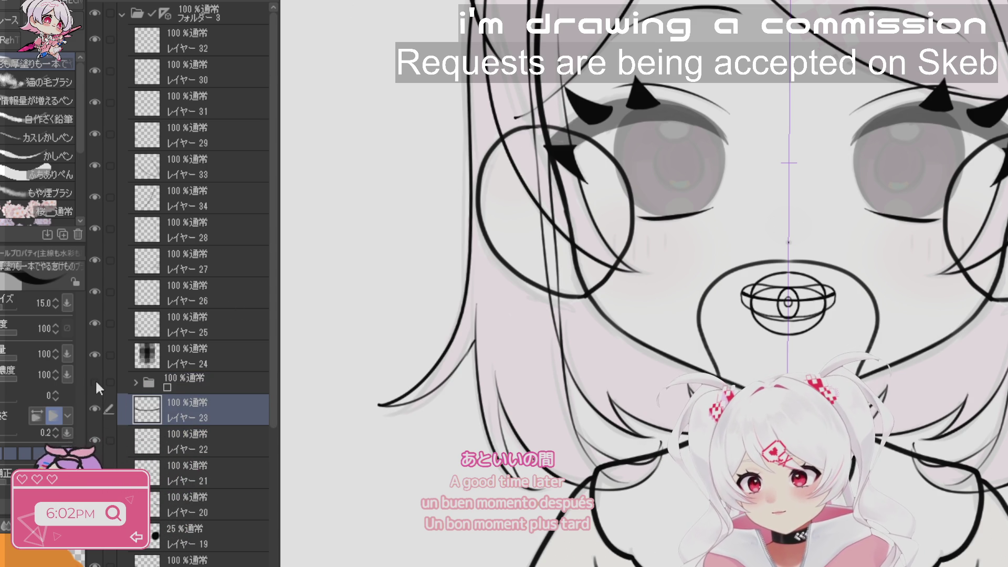
{"action": "scroll", "coordinate": [635, 377], "scroll_direction": "down", "scroll_amount": 5}
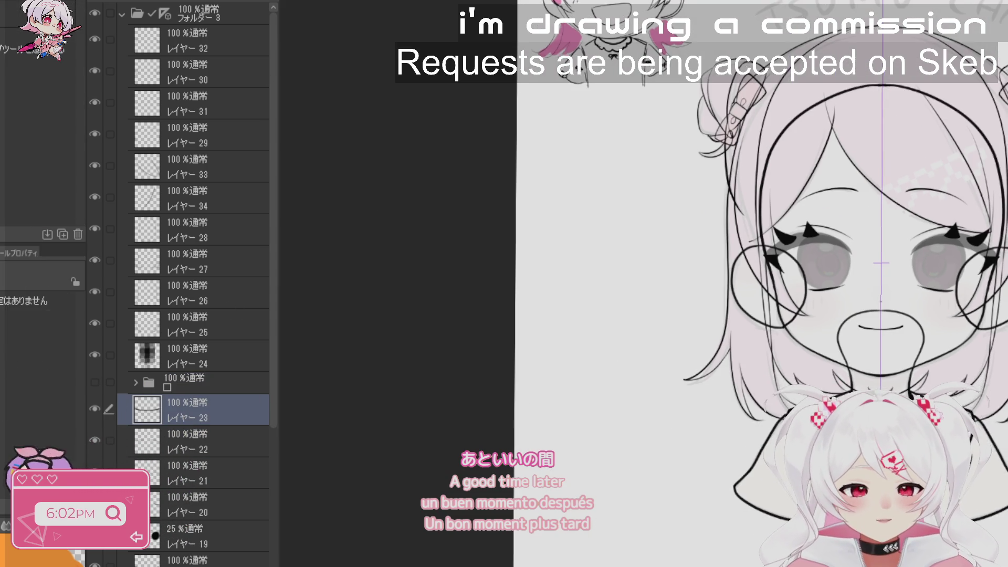
- Dab large pink and red colour swatches beside the sketch on the faint bottom layer
{"action": "key", "text": "b"}
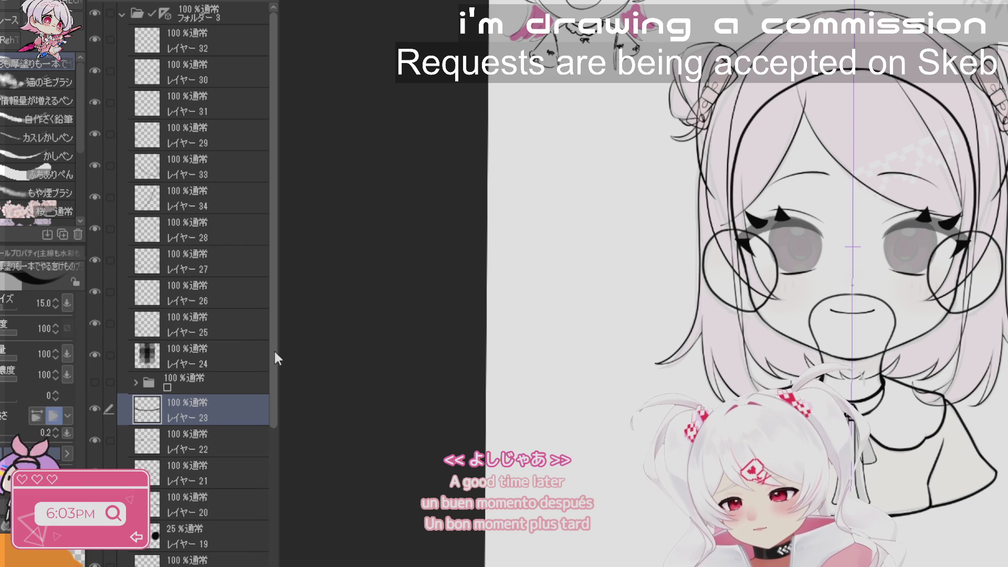
{"action": "left_click_drag", "start_coordinate": [274, 349], "coordinate": [283, 566]}
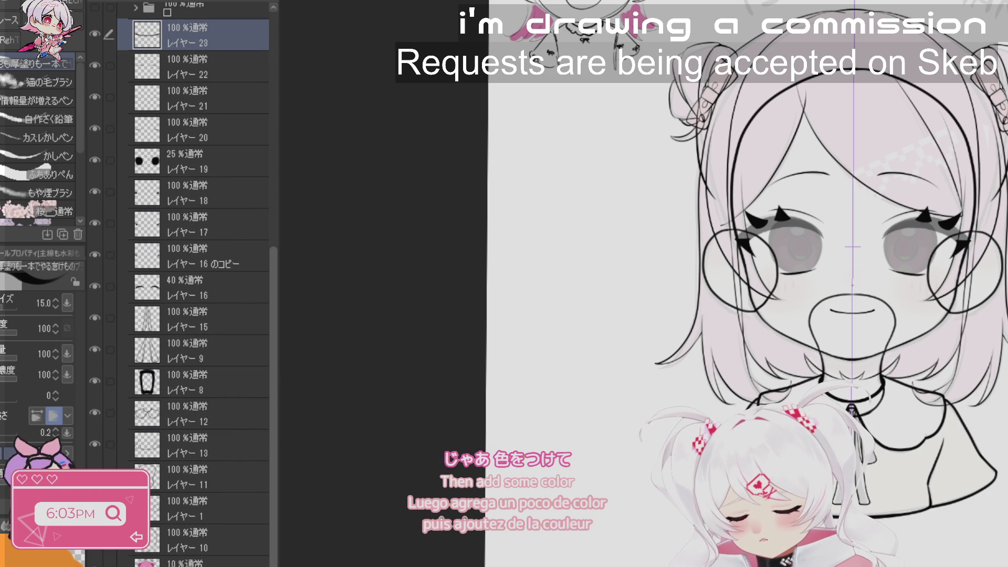
{"action": "left_click", "coordinate": [199, 562]}
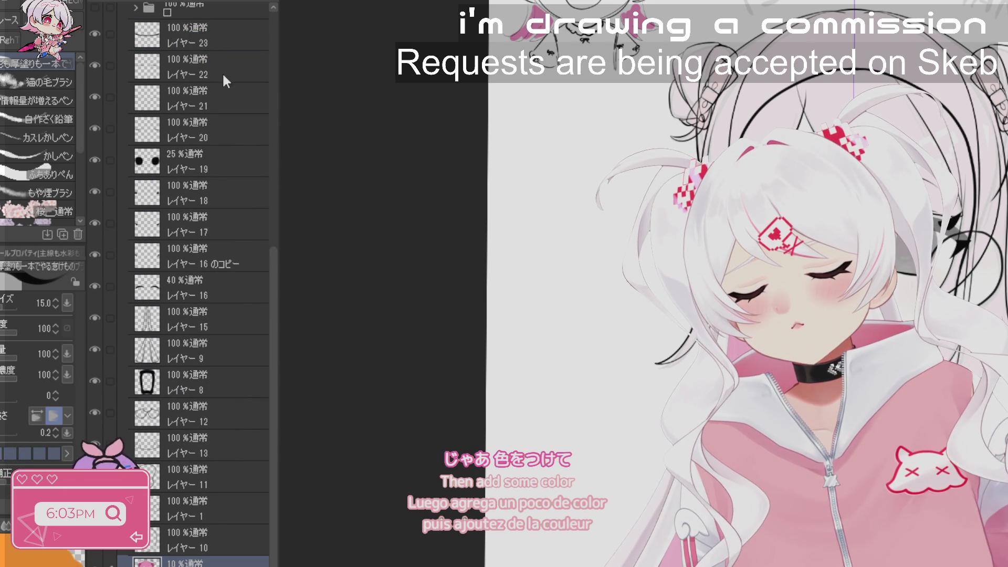
{"action": "left_click", "coordinate": [889, 50], "text": "alt"}
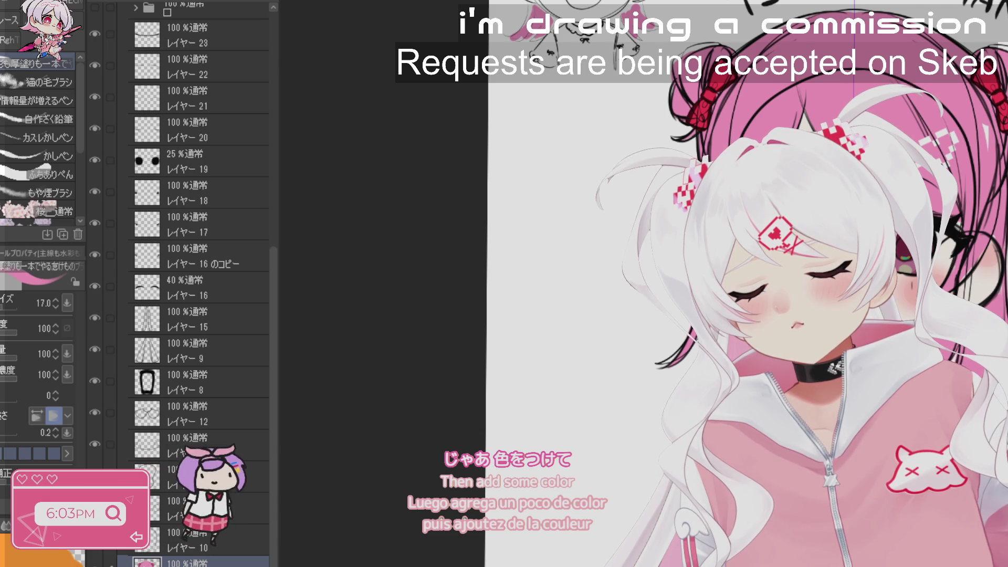
{"action": "left_click", "coordinate": [525, 110]}
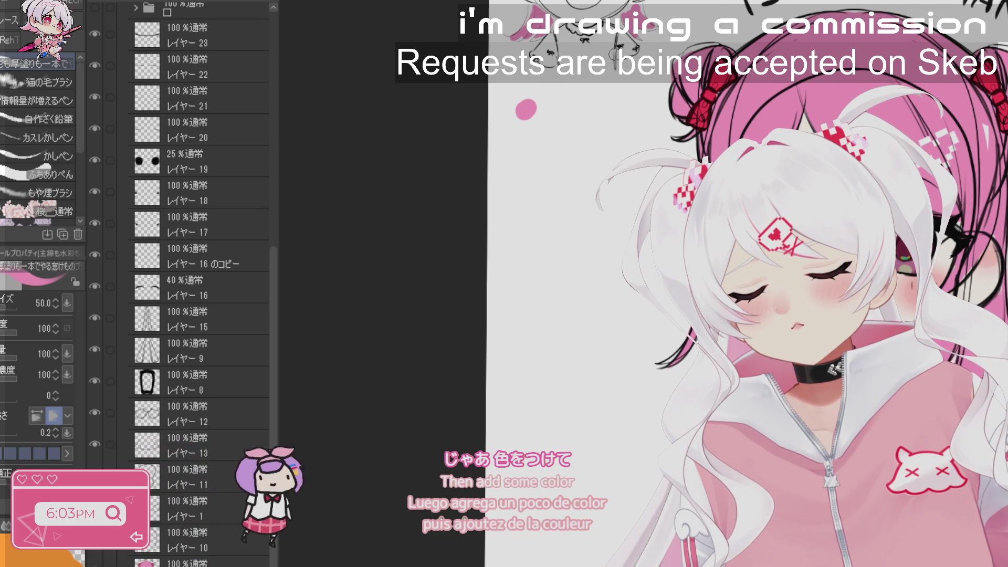
{"action": "left_click", "coordinate": [710, 97], "text": "alt"}
{"action": "left_click", "coordinate": [523, 137]}
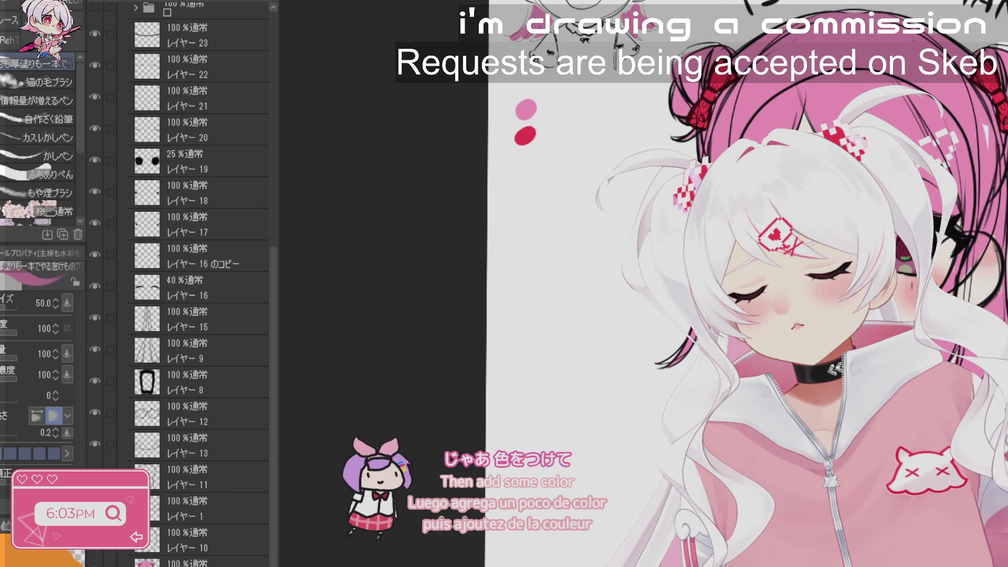
- Hide the two-dot layer and add a small green swatch with a smaller brush
{"action": "left_click", "coordinate": [95, 160]}
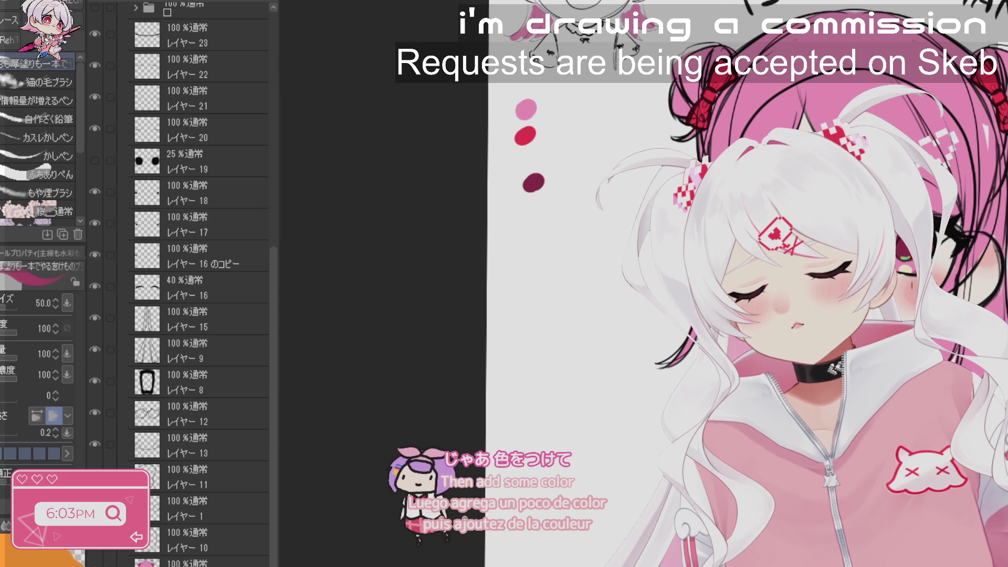
{"action": "scroll", "coordinate": [982, 256], "scroll_direction": "up", "scroll_amount": 5}
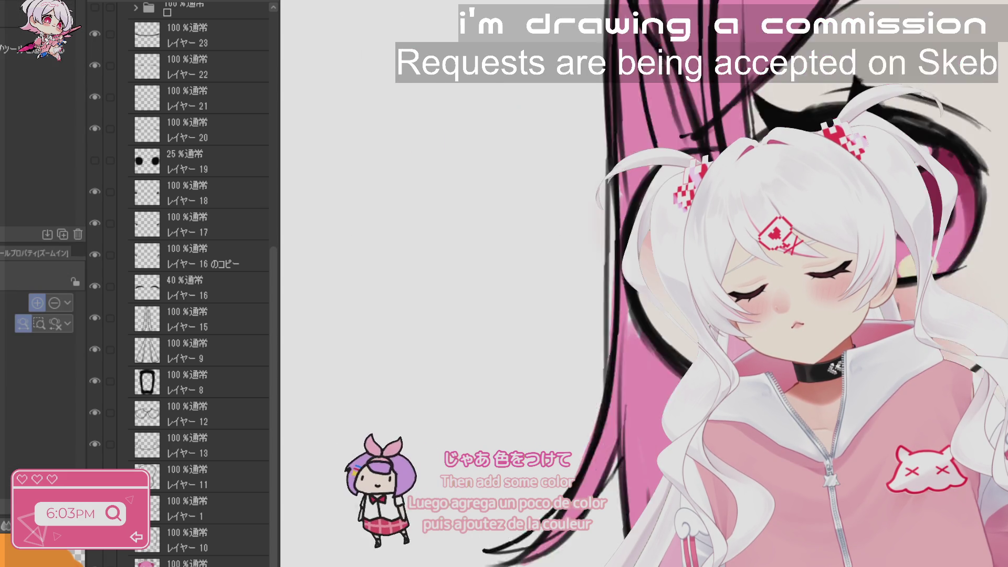
{"action": "scroll", "coordinate": [547, 252], "scroll_direction": "down", "scroll_amount": 5}
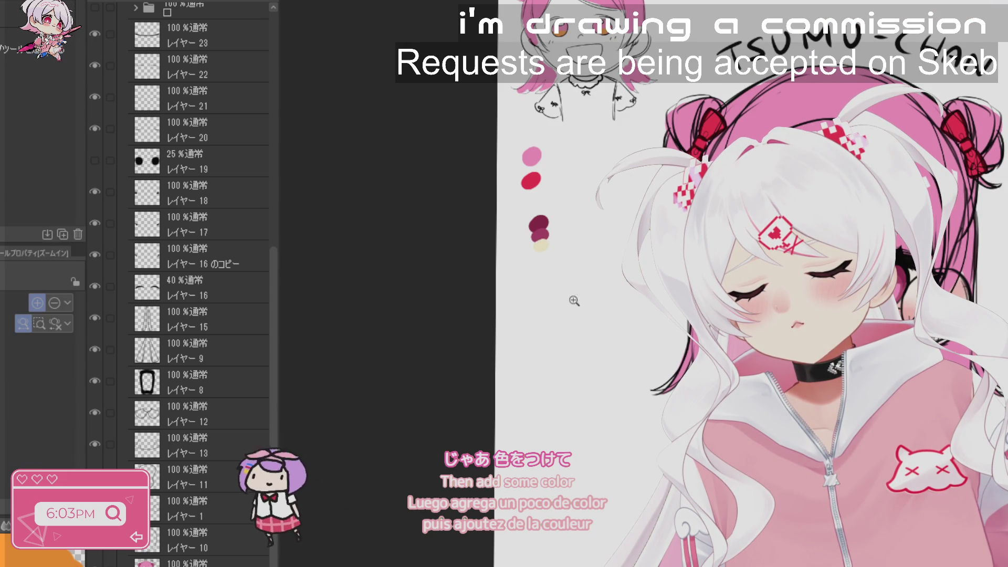
{"action": "scroll", "coordinate": [564, 331], "scroll_direction": "up", "scroll_amount": 3}
{"action": "key", "text": "bracketleft"}
{"action": "key", "text": "bracketleft"}
{"action": "key", "text": "bracketleft"}
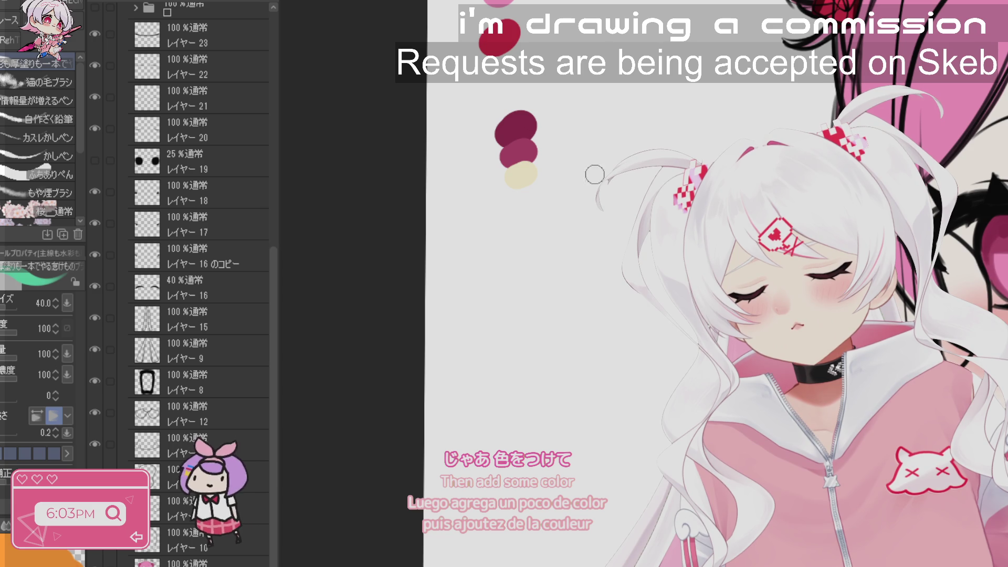
{"action": "left_click", "coordinate": [544, 141]}
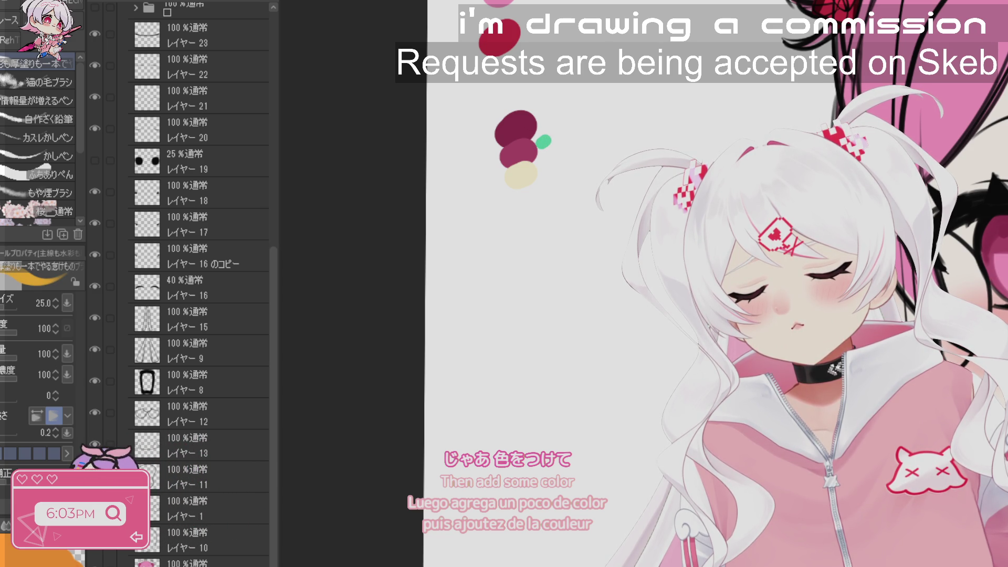
- Lasso the collared outfit, paint it soft pink, and reframe the view on the whole bust
{"action": "scroll", "coordinate": [546, 153], "scroll_direction": "down", "scroll_amount": 5}
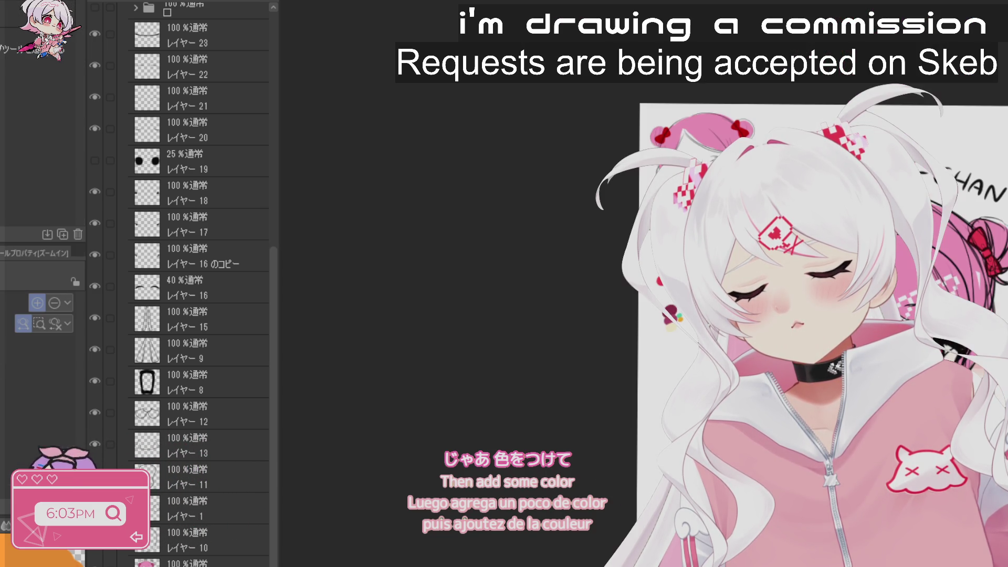
{"action": "left_click_drag", "start_coordinate": [817, 267], "coordinate": [881, 269]}
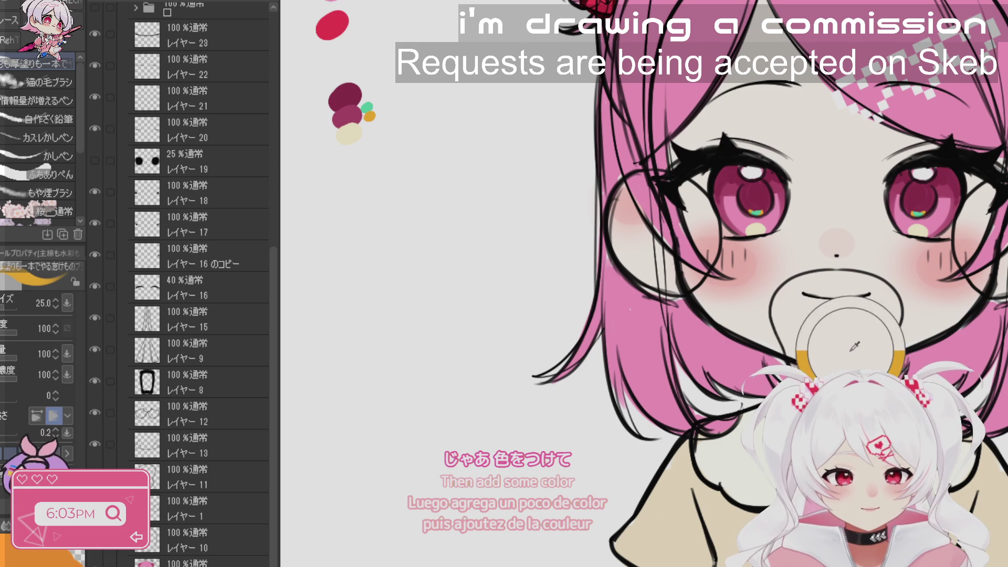
{"action": "left_click_drag", "start_coordinate": [482, 409], "coordinate": [646, 412]}
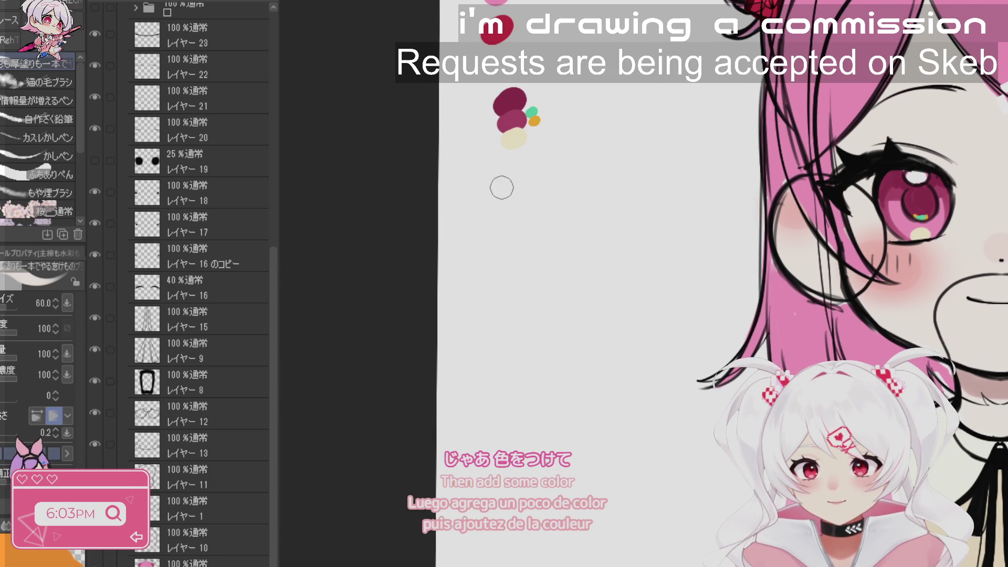
{"action": "scroll", "coordinate": [721, 284], "scroll_direction": "down", "scroll_amount": 3}
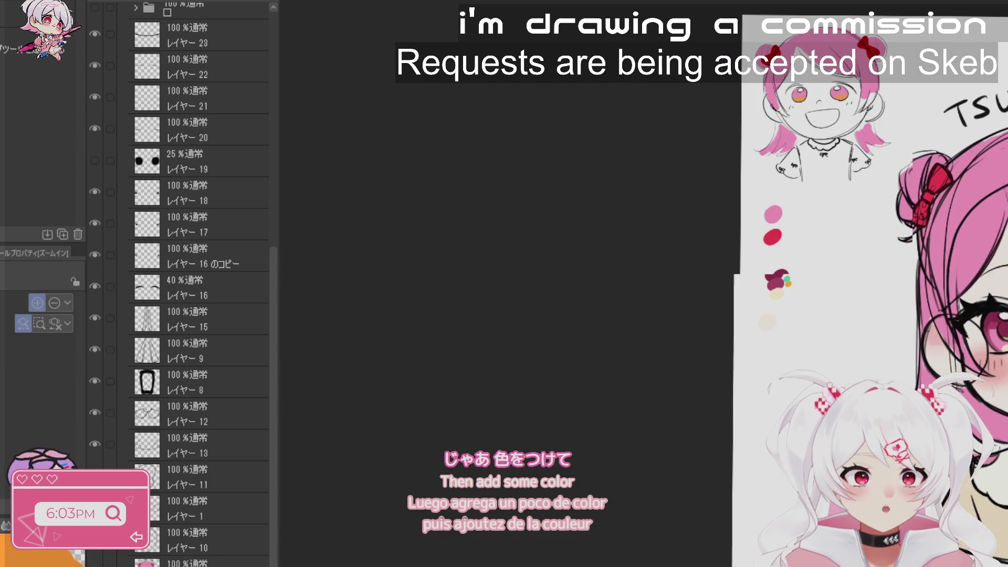
{"action": "left_click_drag", "start_coordinate": [788, 315], "coordinate": [674, 315]}
{"action": "mouse_move", "coordinate": [735, 315]}
{"action": "left_mouse_down"}
{"action": "mouse_move", "coordinate": [734, 287]}
{"action": "mouse_move", "coordinate": [708, 264]}
{"action": "left_mouse_up"}
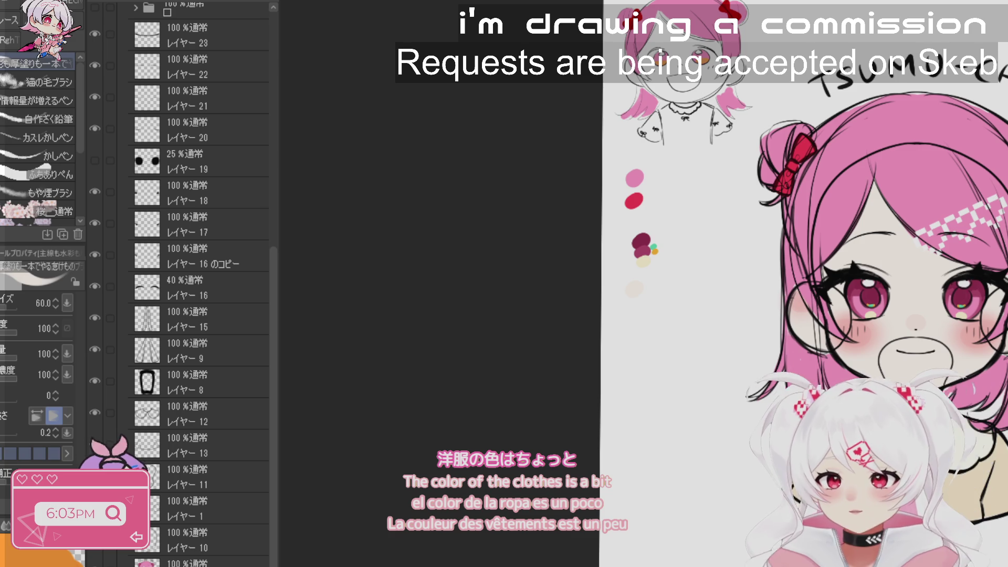
{"action": "key", "text": "m"}
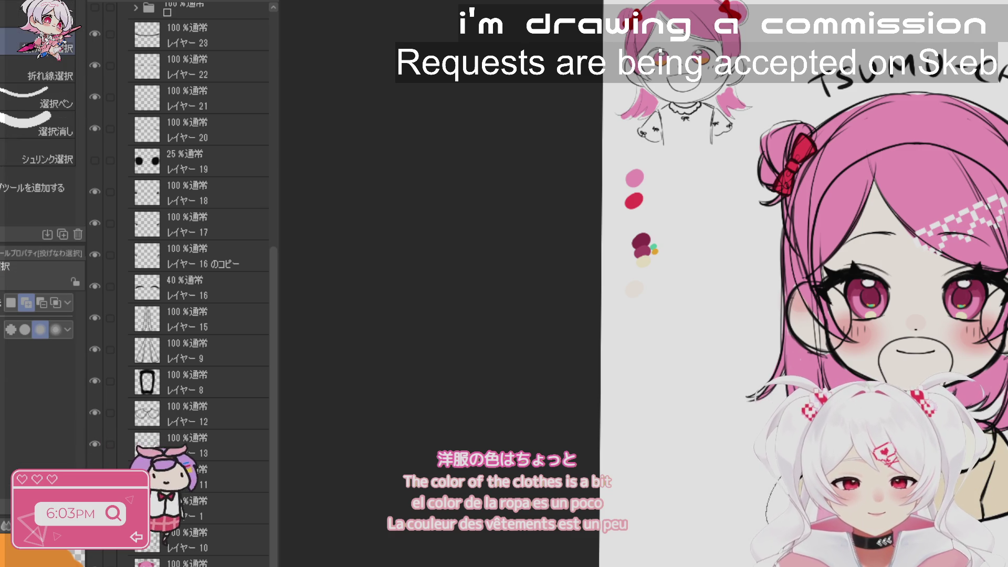
{"action": "left_click_drag", "start_coordinate": [783, 462], "coordinate": [772, 525]}
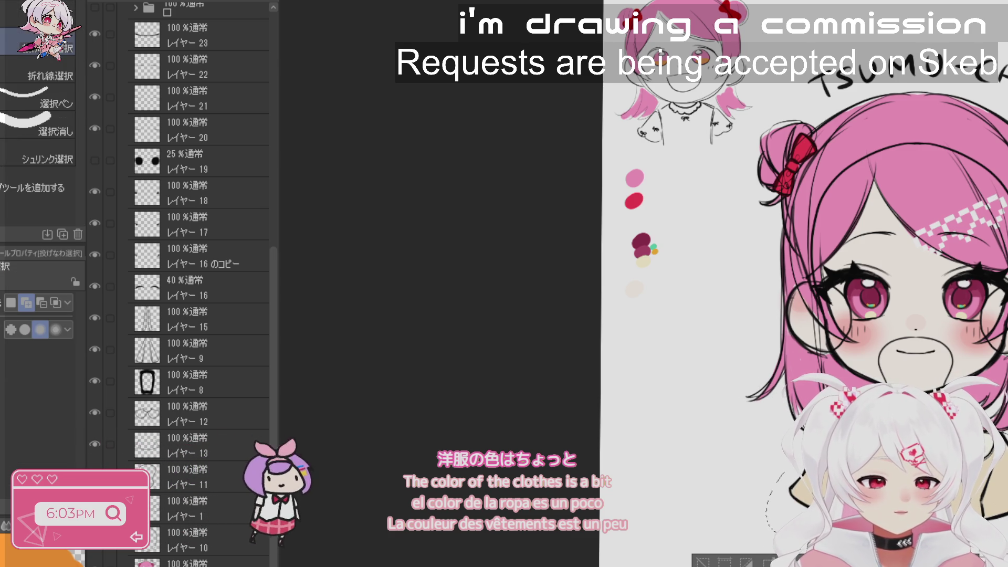
{"action": "key", "text": "b"}
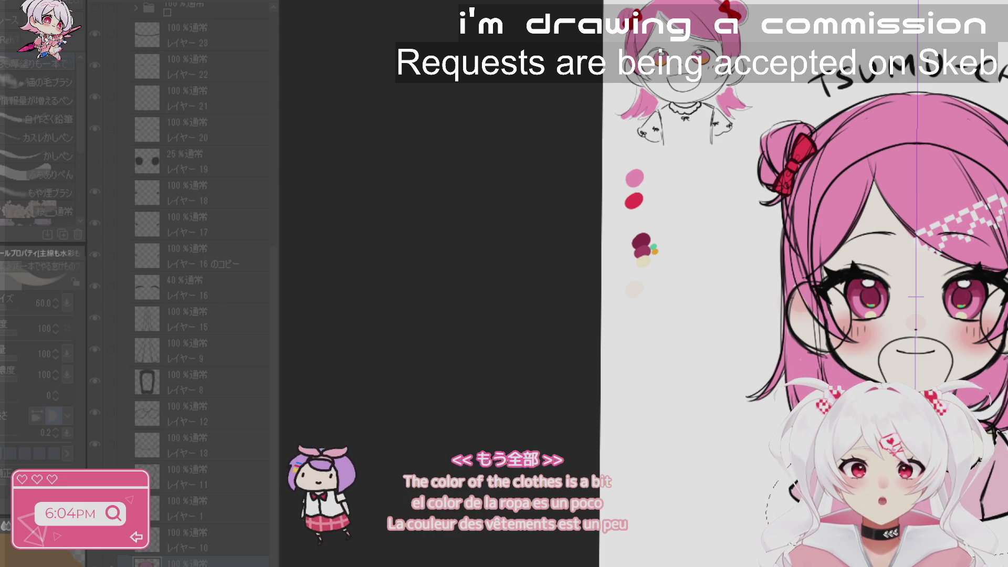
{"action": "mouse_move", "coordinate": [1003, 406]}
{"action": "left_mouse_down"}
{"action": "mouse_move", "coordinate": [863, 332]}
{"action": "mouse_move", "coordinate": [830, 387]}
{"action": "left_mouse_up"}
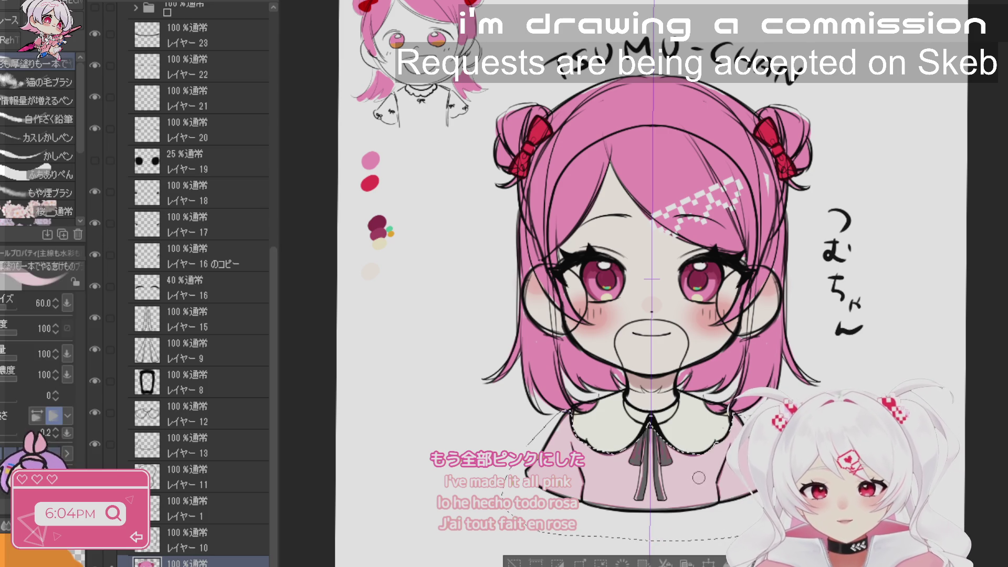
- Dab pale beige and pale pink test swatches by the palette and shrink the brush to 25
{"action": "left_click_drag", "start_coordinate": [372, 268], "coordinate": [452, 276]}
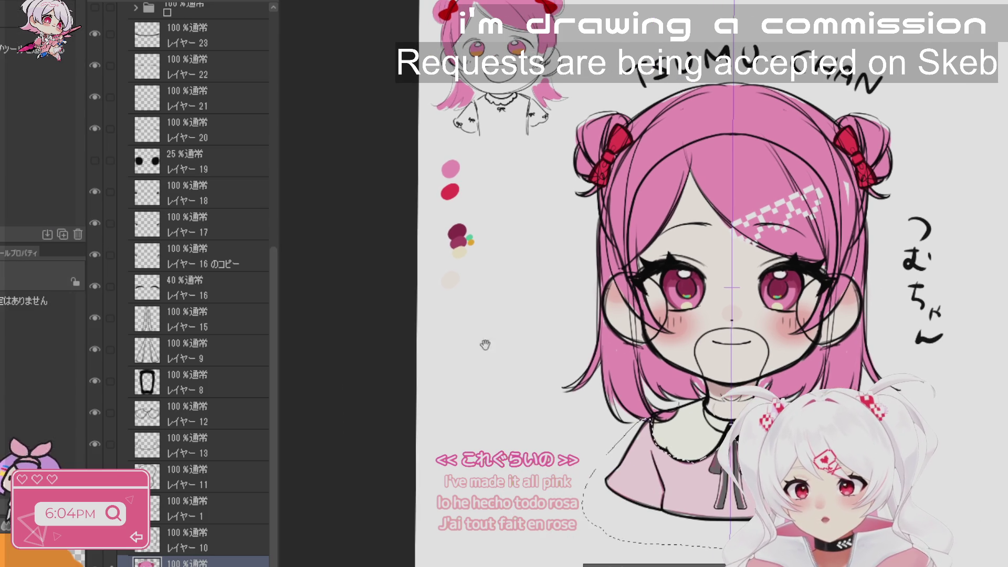
{"action": "left_click", "coordinate": [451, 281]}
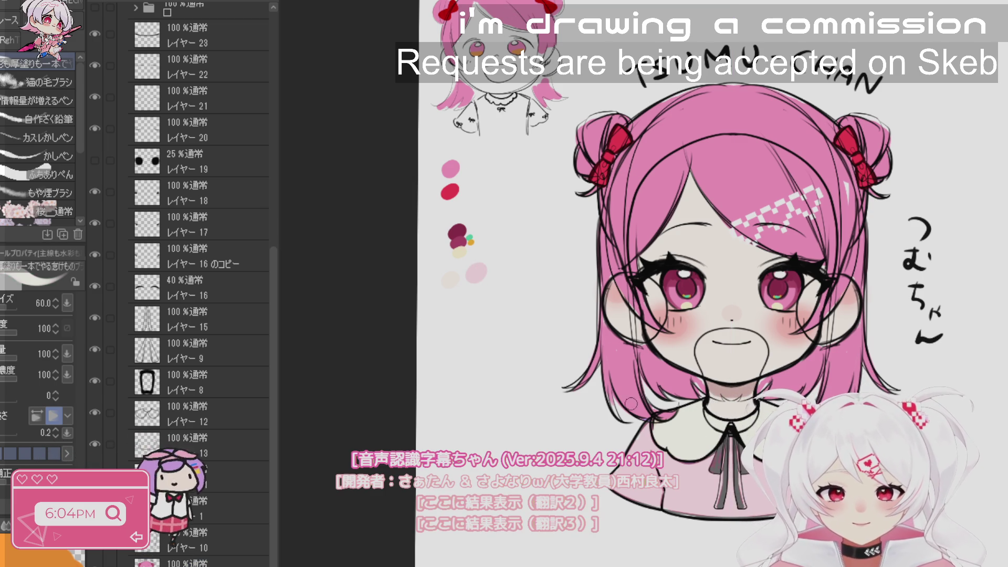
{"action": "left_click", "coordinate": [492, 257]}
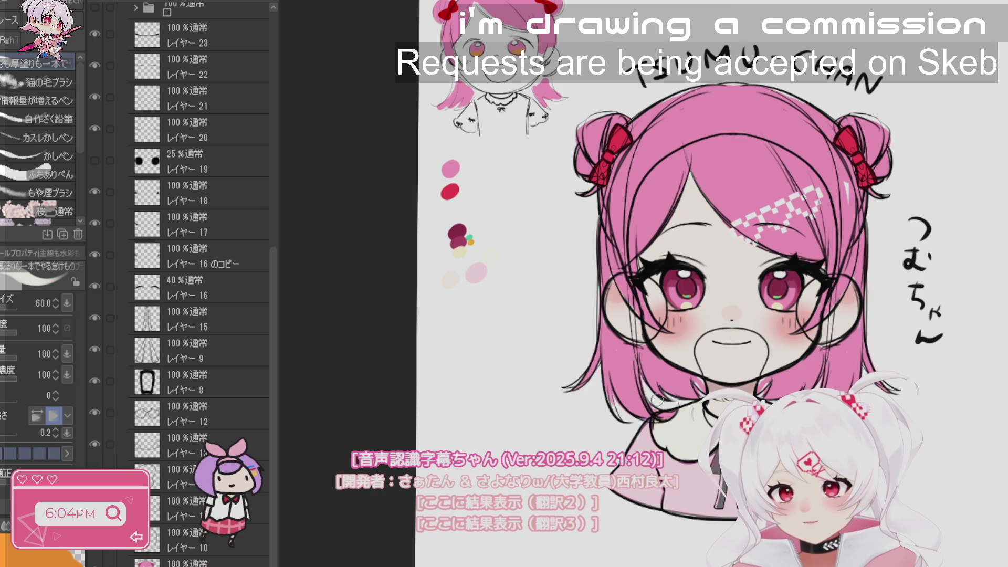
{"action": "key", "text": "bracketleft"}
{"action": "key", "text": "bracketleft"}
{"action": "key", "text": "bracketleft"}
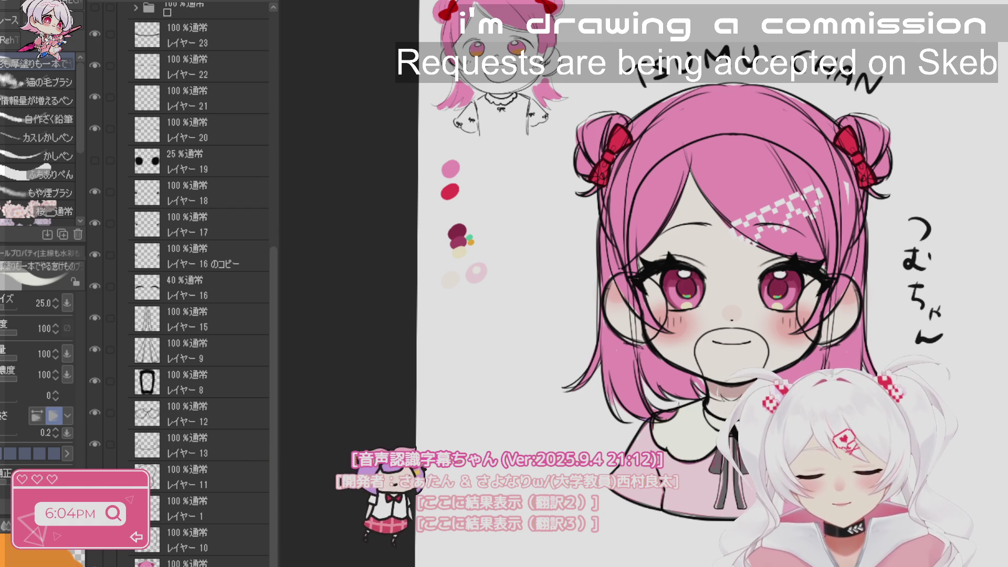
- Lasso the forehead hair clip, clear the selection, and sample the bow's red
{"action": "key", "text": "m"}
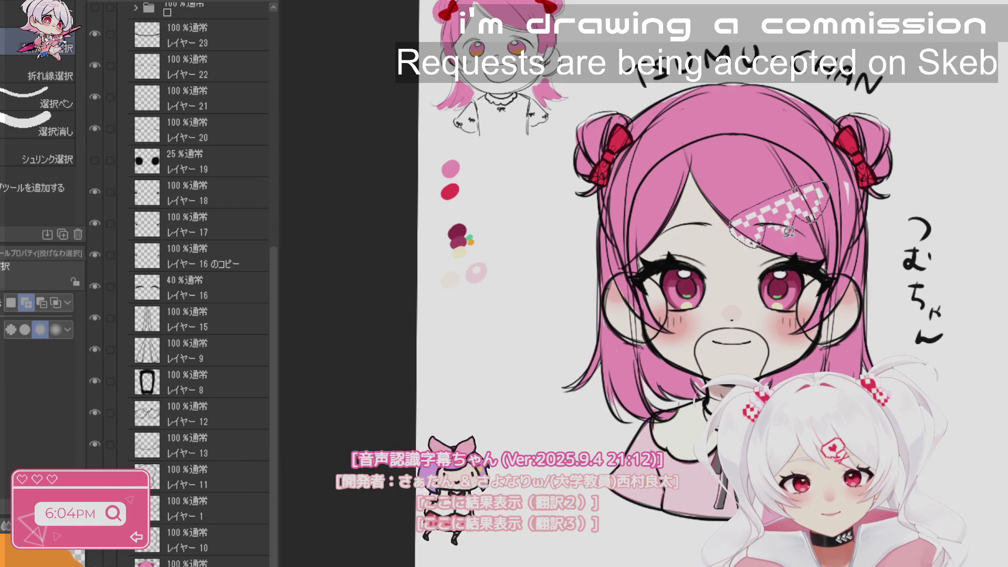
{"action": "left_click_drag", "start_coordinate": [789, 231], "coordinate": [790, 234]}
{"action": "key", "text": "b"}
{"action": "key", "text": "m"}
{"action": "key", "text": "b"}
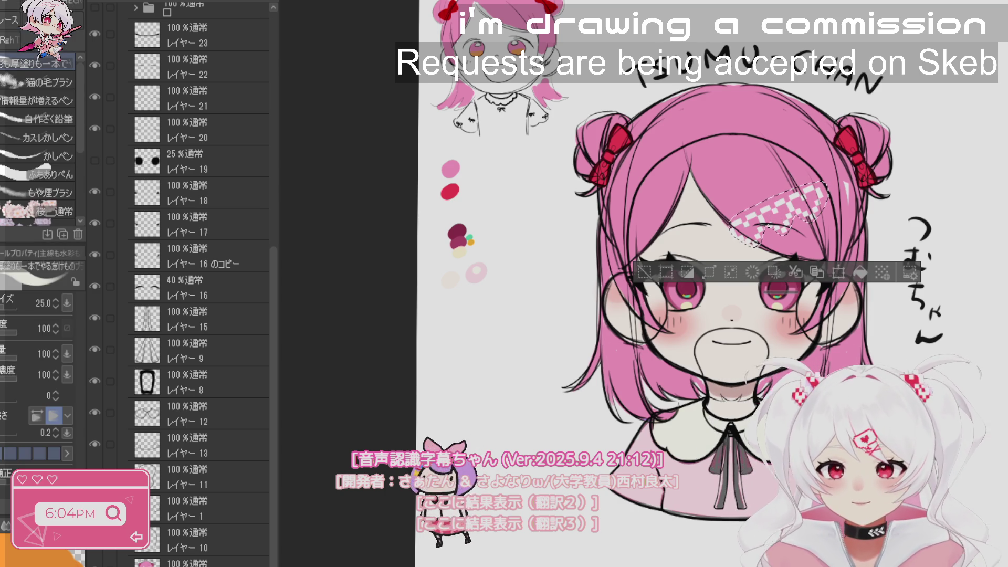
{"action": "key", "text": "alt+bracketleft"}
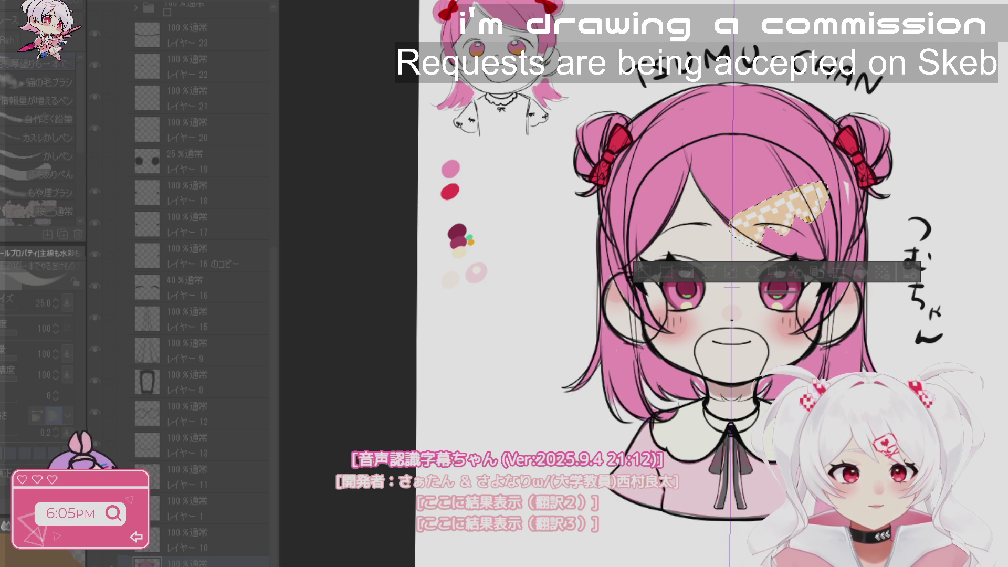
{"action": "left_click", "coordinate": [643, 273]}
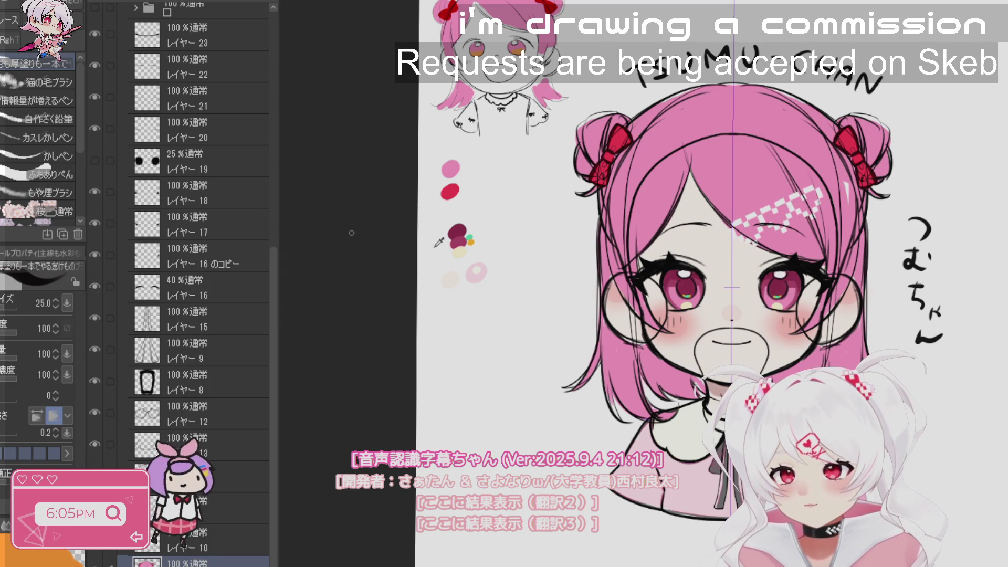
{"action": "left_click", "coordinate": [854, 142], "text": "alt"}
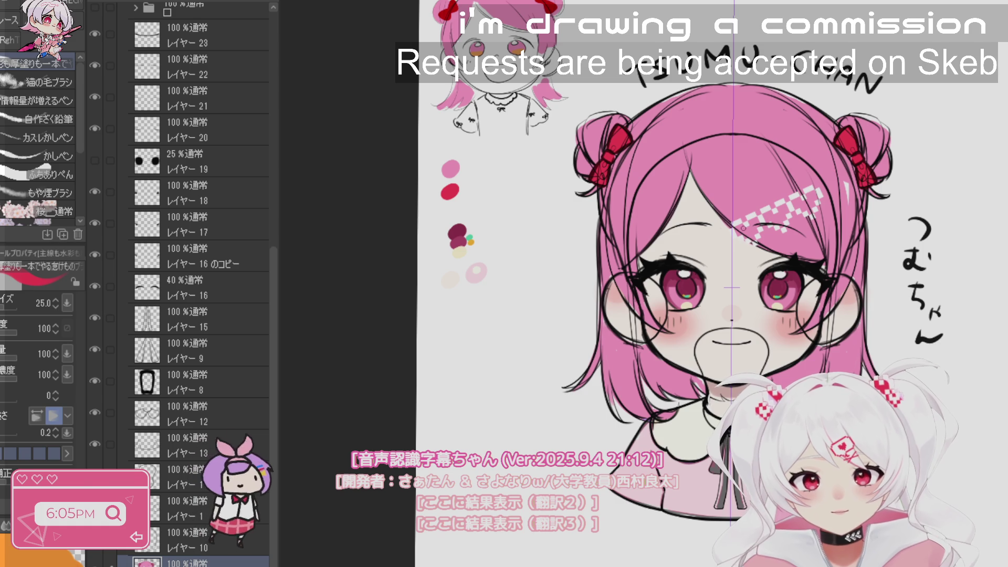
- Paint the forehead hair clip red-and-white and fade the colour layer to 11% opacity
{"action": "left_click_drag", "start_coordinate": [724, 227], "coordinate": [742, 229]}
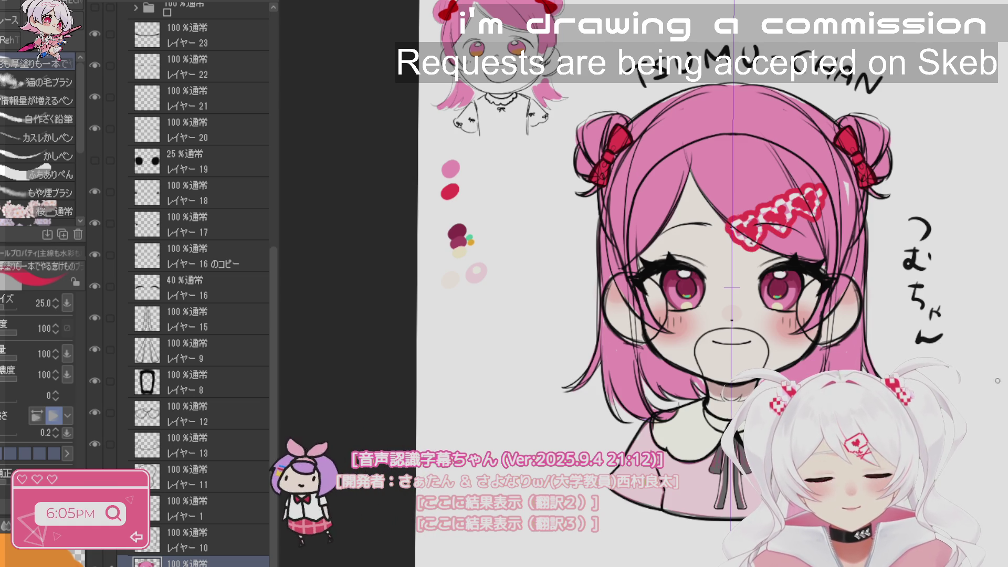
{"action": "scroll", "coordinate": [998, 381], "scroll_direction": "down", "scroll_amount": 3}
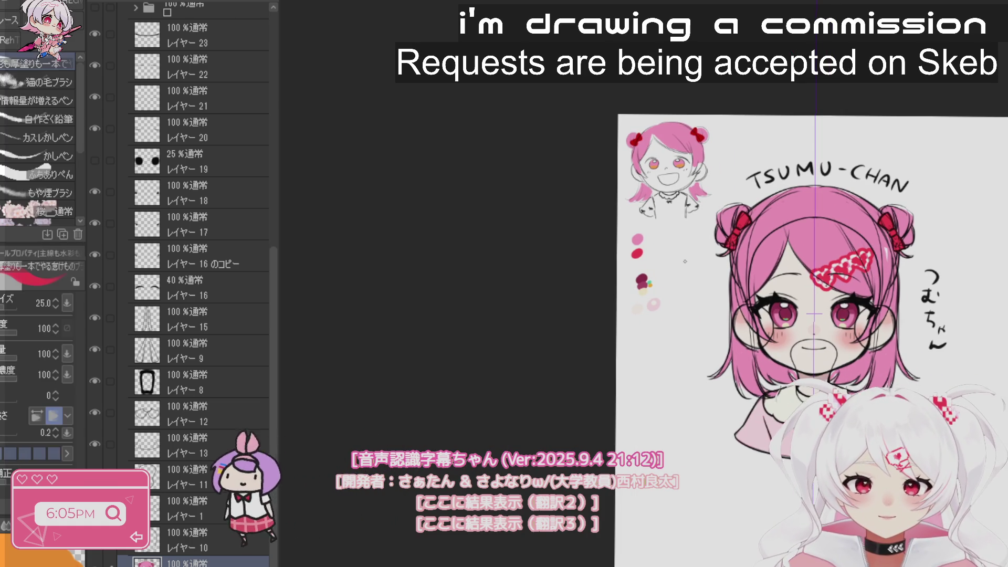
{"action": "left_click", "coordinate": [982, 401], "text": "ctrl"}
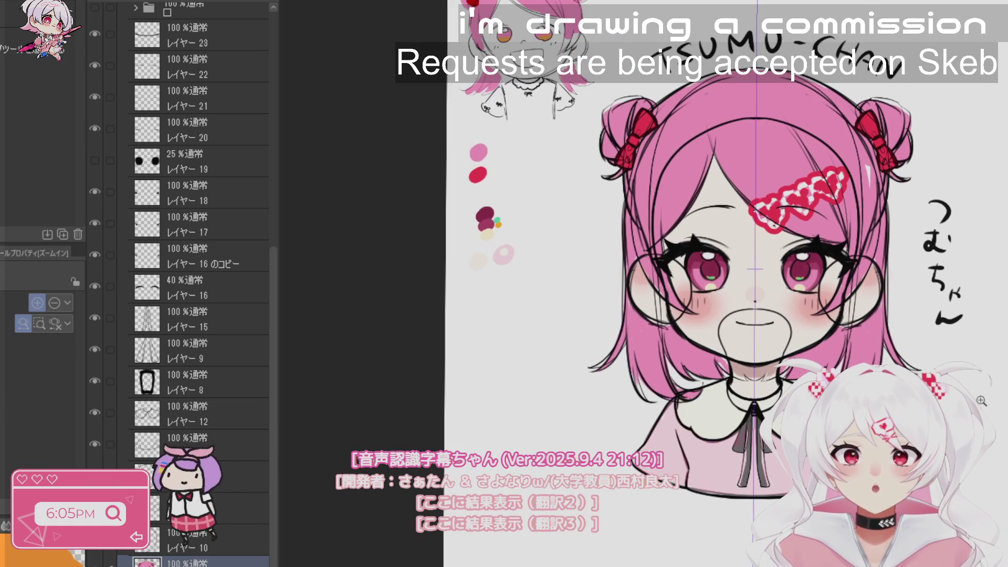
{"action": "left_click_drag", "start_coordinate": [981, 400], "coordinate": [921, 417]}
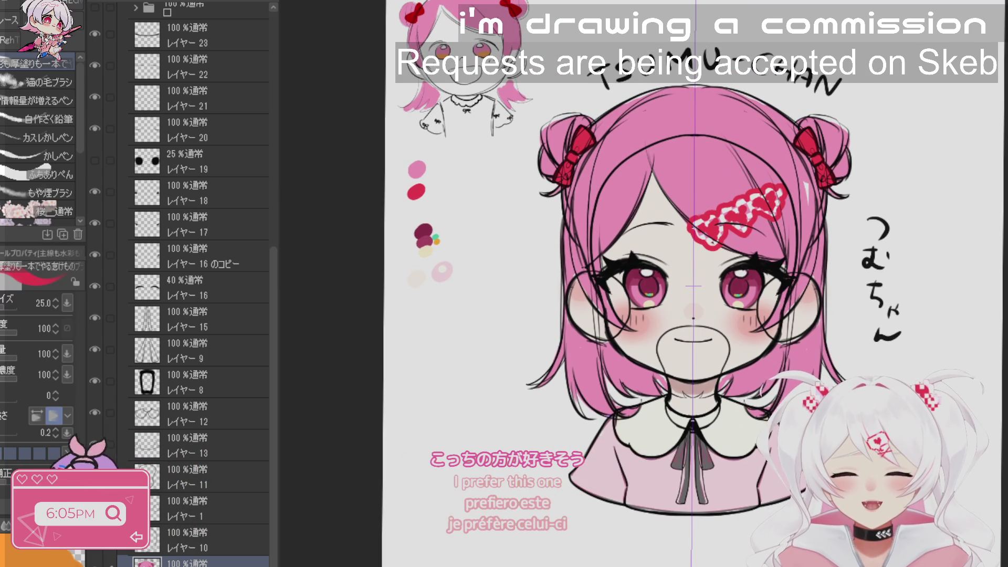
{"action": "left_click_drag", "start_coordinate": [821, 379], "coordinate": [892, 381]}
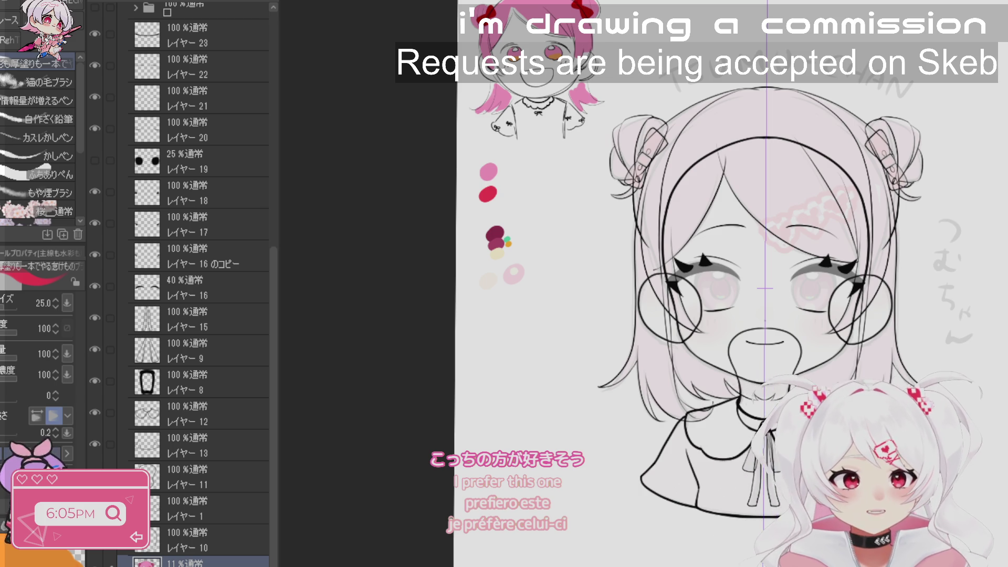
{"action": "scroll", "coordinate": [499, 268], "scroll_direction": "up", "scroll_amount": 3}
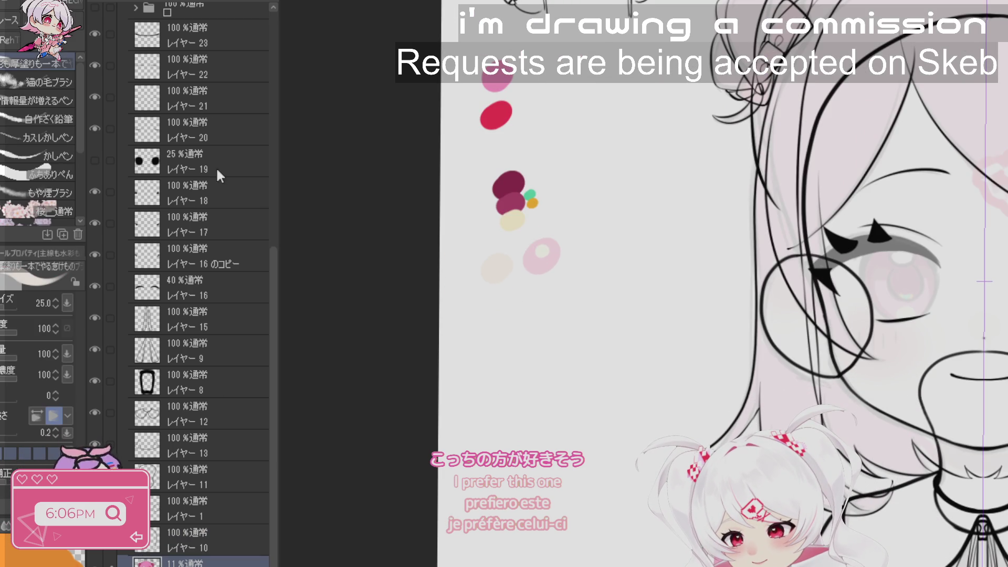
- Lasso-fill the face with a flat beige skin tone, then select layers 13 through 23
{"action": "left_click", "coordinate": [226, 549]}
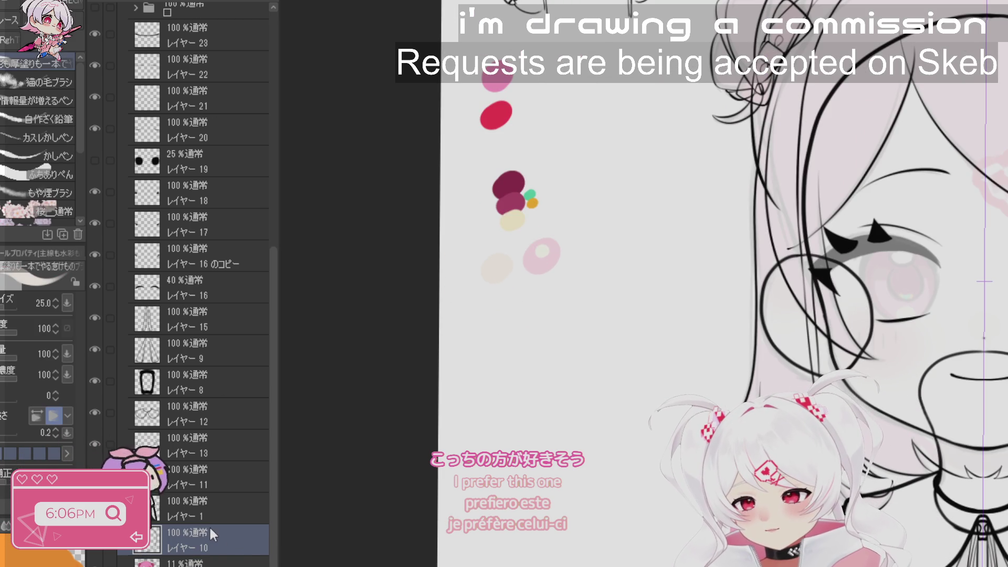
{"action": "left_click", "coordinate": [220, 562]}
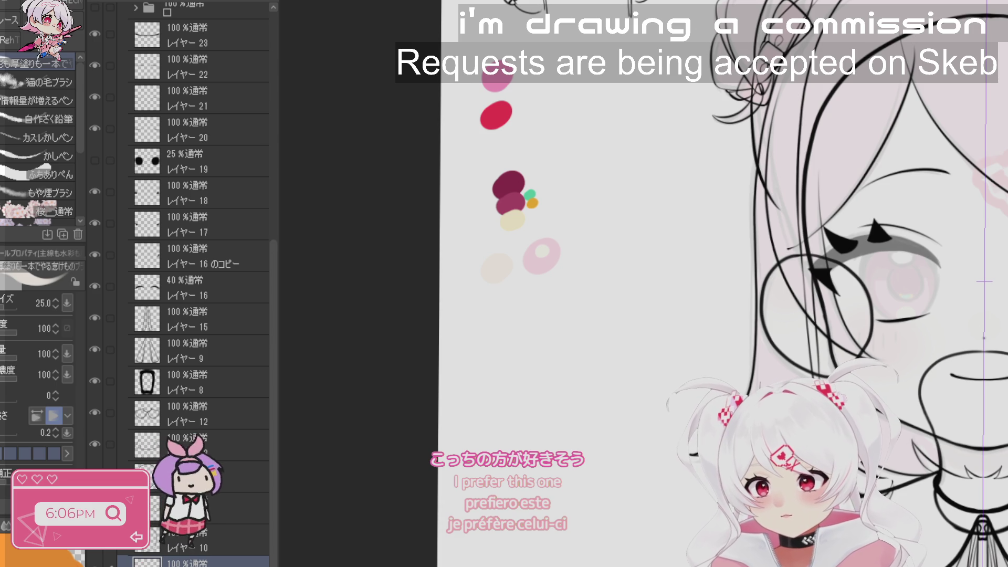
{"action": "left_click", "coordinate": [212, 552]}
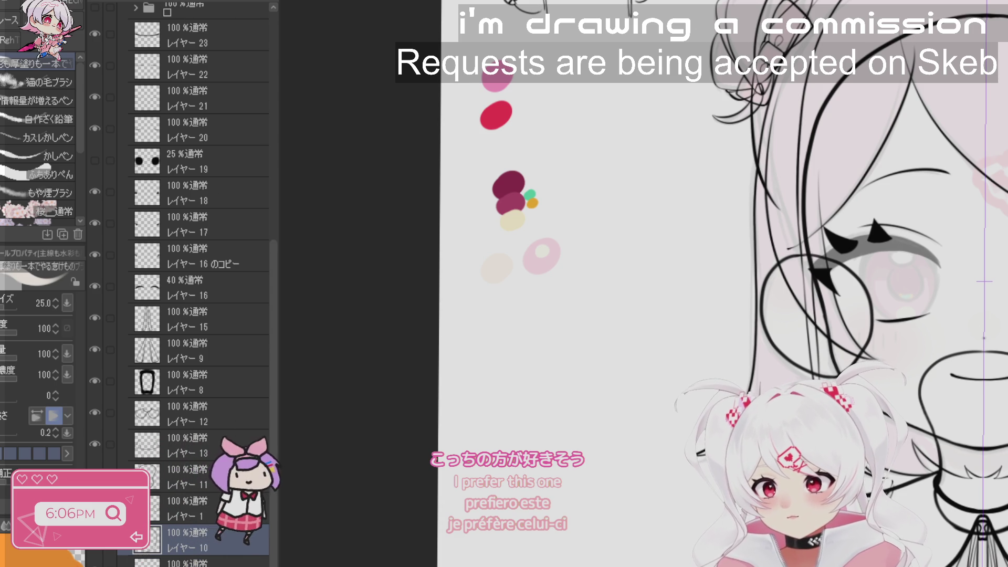
{"action": "left_click", "coordinate": [221, 562]}
{"action": "key", "text": "ctrl+minus"}
{"action": "key", "text": "g"}
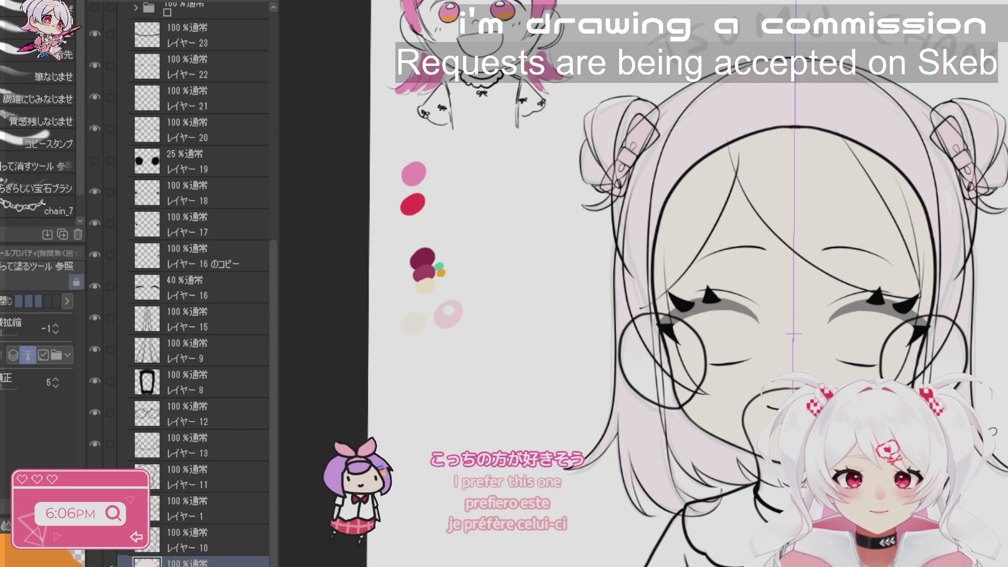
{"action": "scroll", "coordinate": [722, 522], "scroll_direction": "up", "scroll_amount": 1}
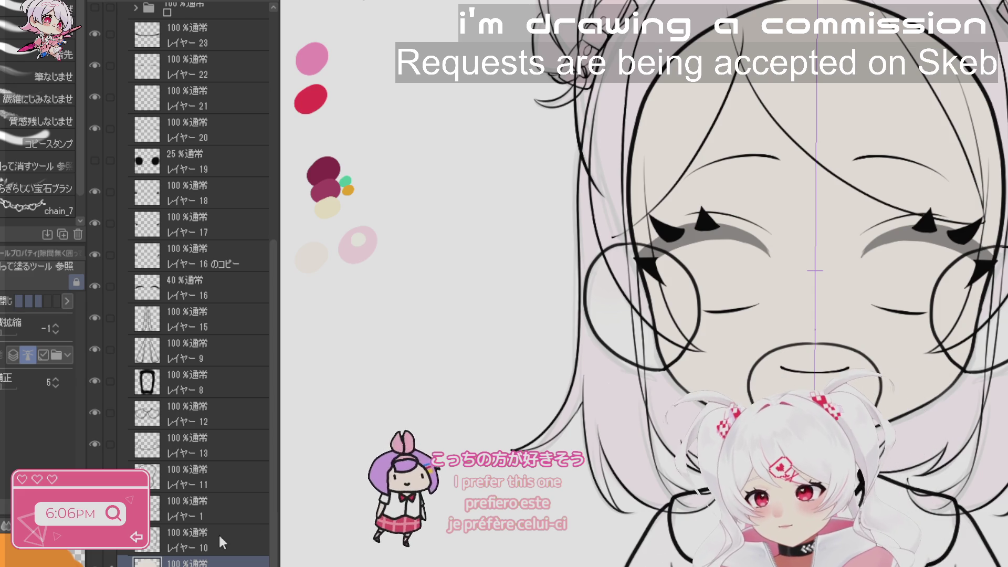
{"action": "left_click", "coordinate": [221, 513]}
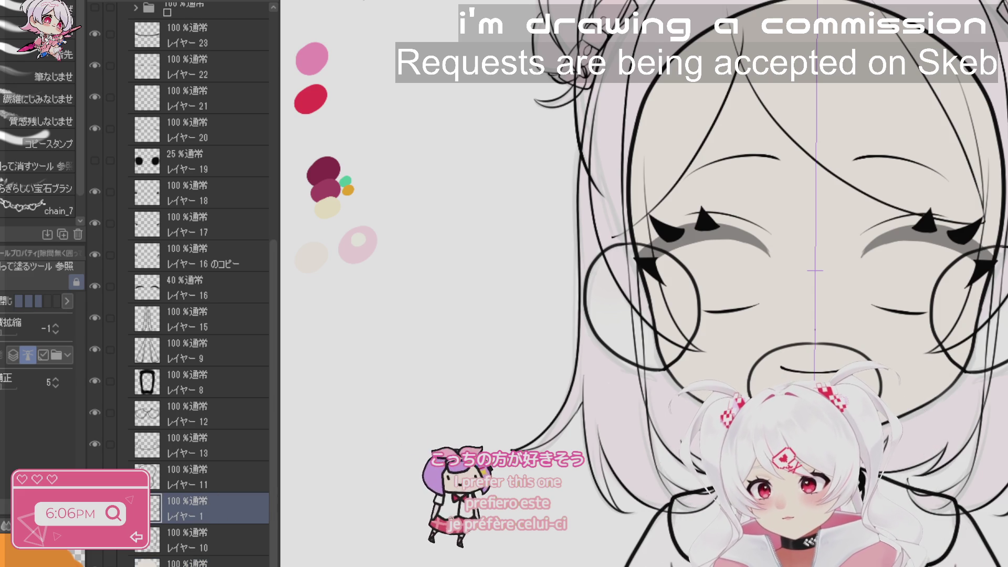
{"action": "key", "text": "alt+bracketleft"}
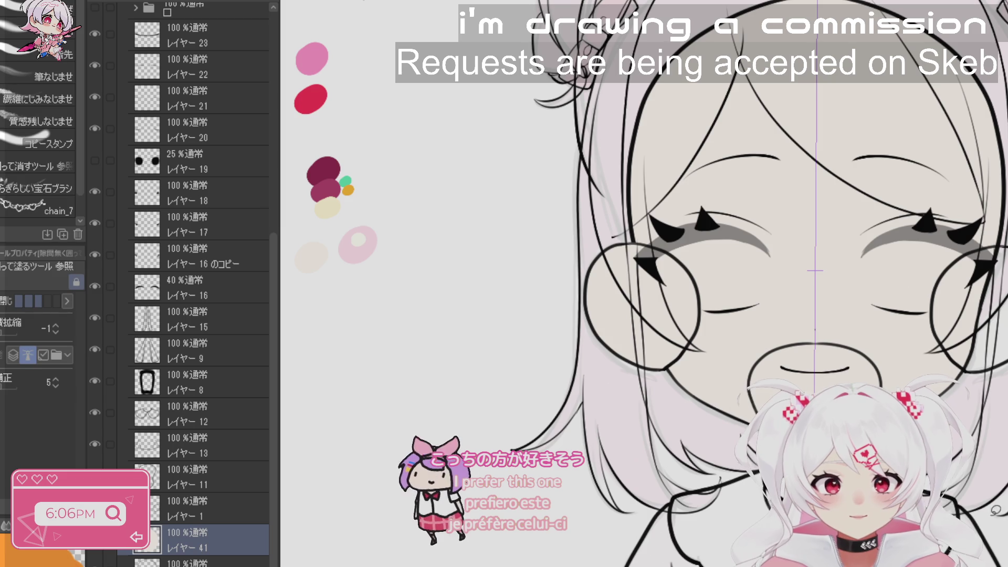
{"action": "left_click_drag", "start_coordinate": [788, 315], "coordinate": [971, 405]}
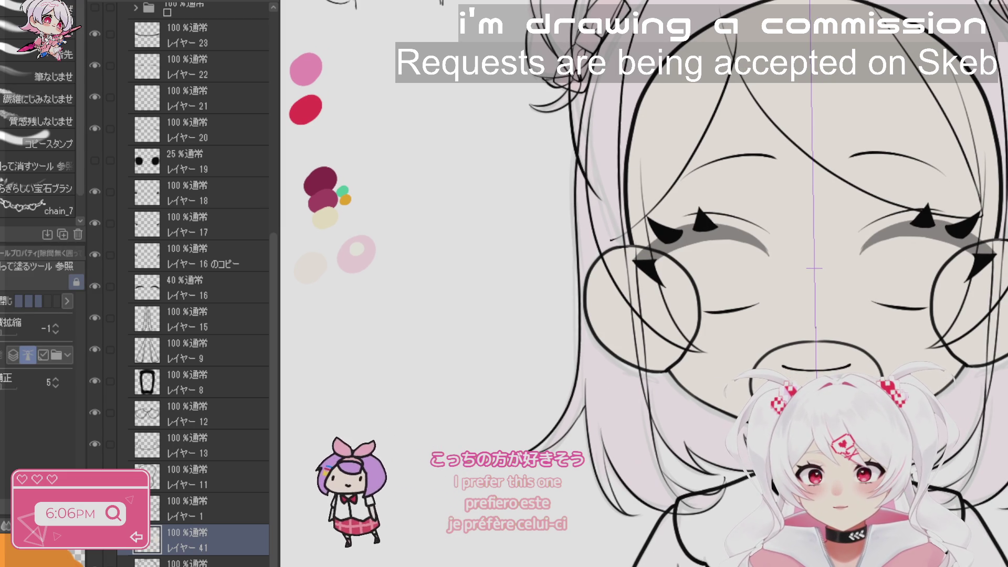
{"action": "left_click", "coordinate": [193, 506]}
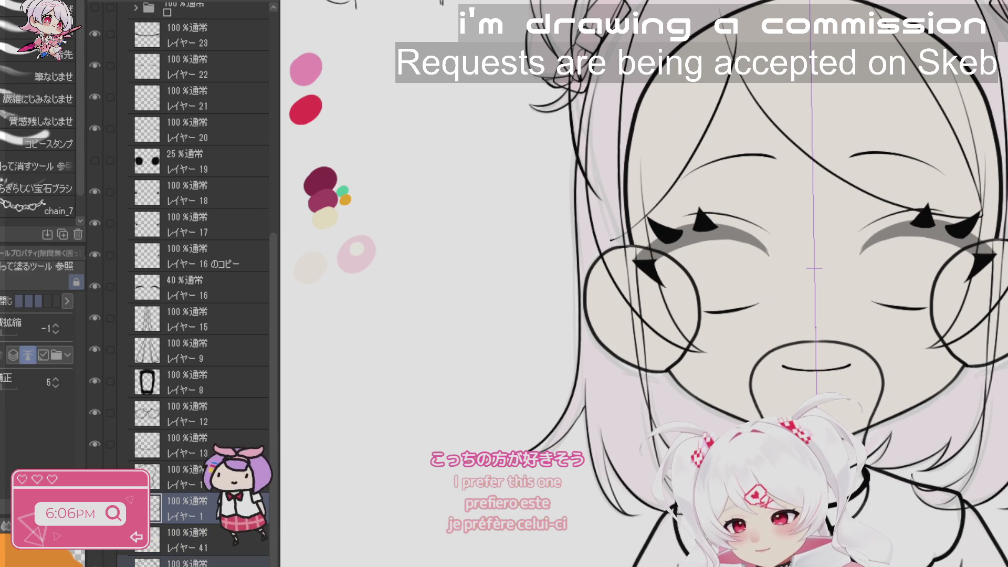
{"action": "left_click_drag", "start_coordinate": [108, 444], "coordinate": [116, 37]}
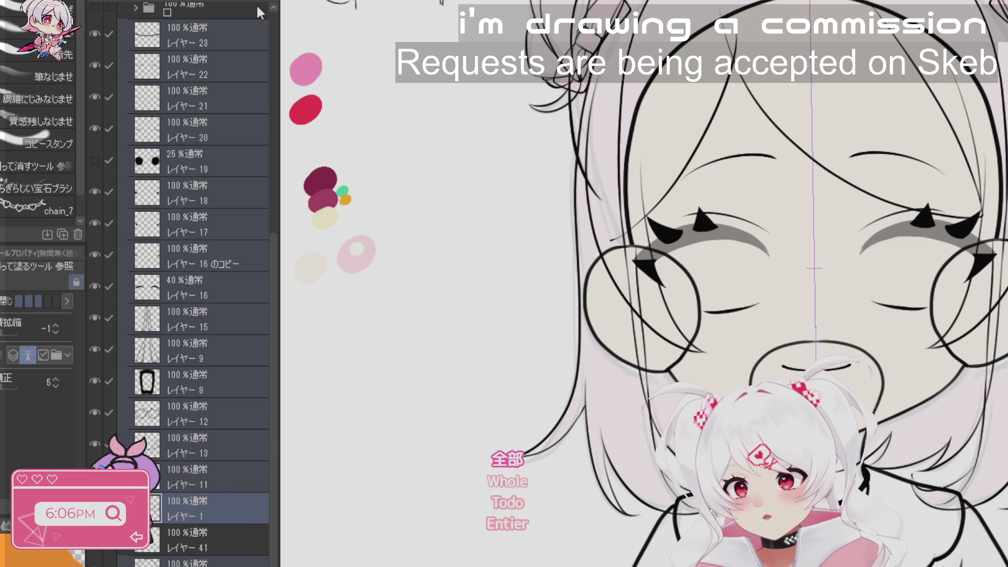
- Extend the layer selection to include layers 24 through 32
{"action": "left_click_drag", "start_coordinate": [273, 250], "coordinate": [267, 87]}
{"action": "left_click_drag", "start_coordinate": [118, 243], "coordinate": [116, 9]}
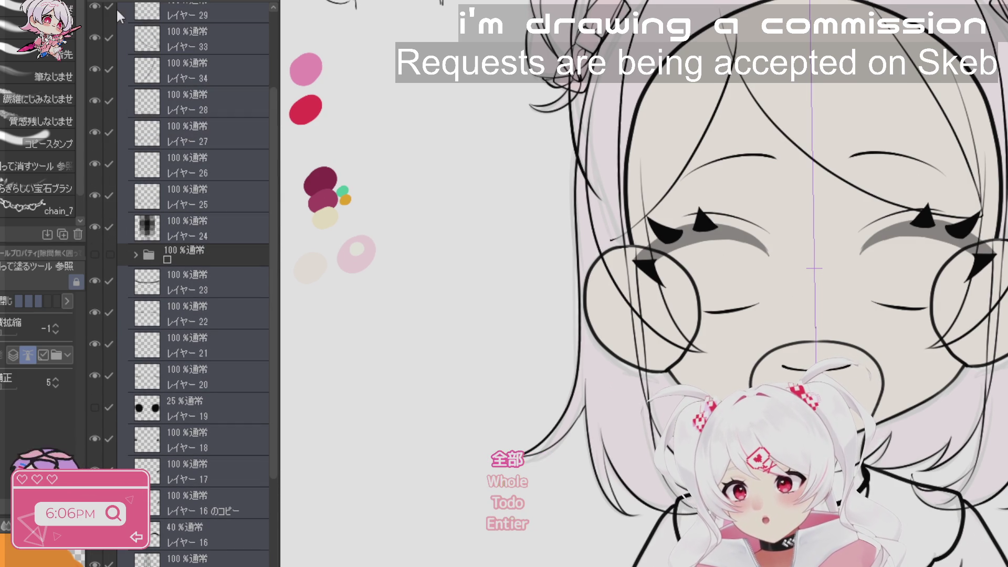
{"action": "left_click_drag", "start_coordinate": [276, 230], "coordinate": [252, 62]}
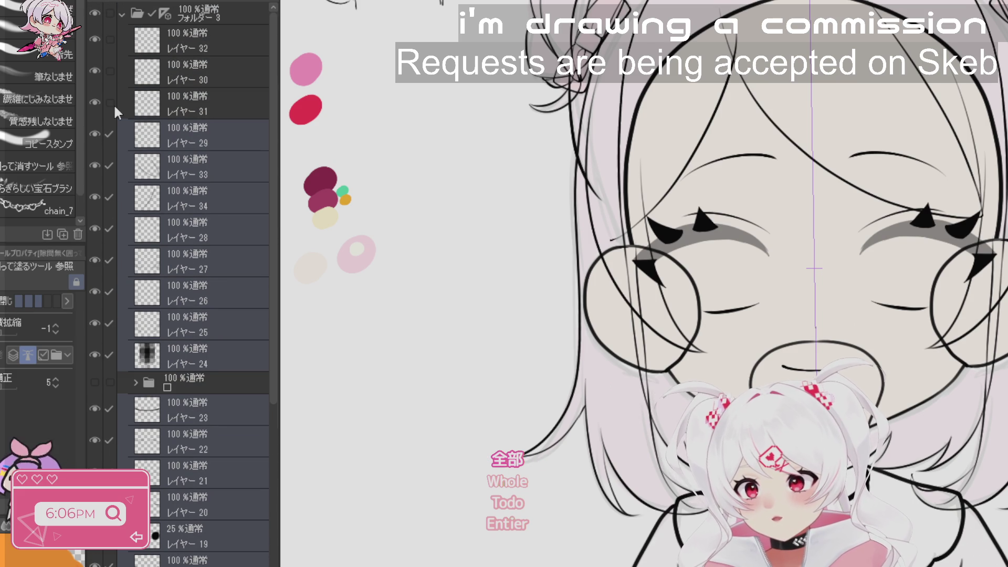
{"action": "left_click_drag", "start_coordinate": [115, 106], "coordinate": [115, 45]}
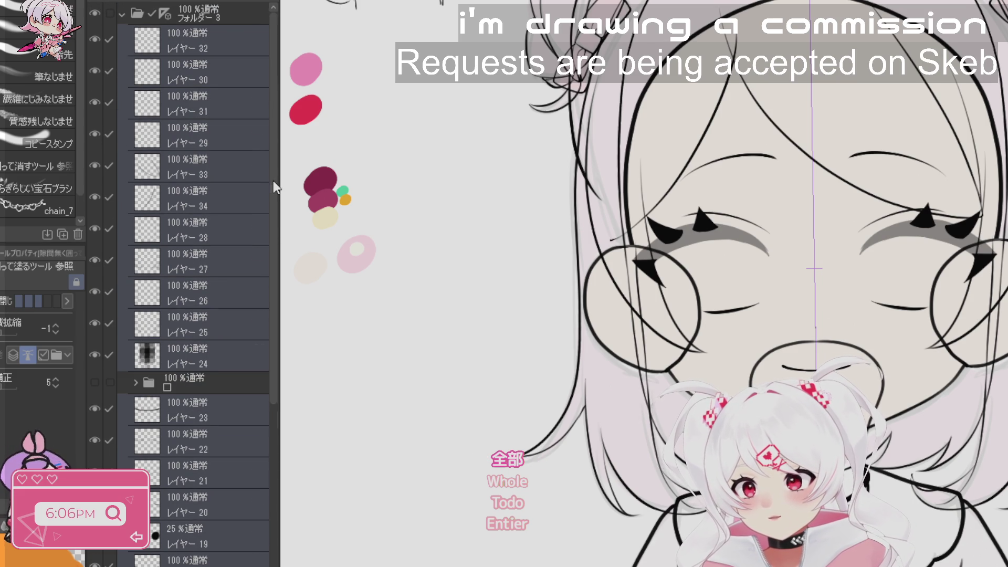
{"action": "left_click_drag", "start_coordinate": [270, 180], "coordinate": [280, 422]}
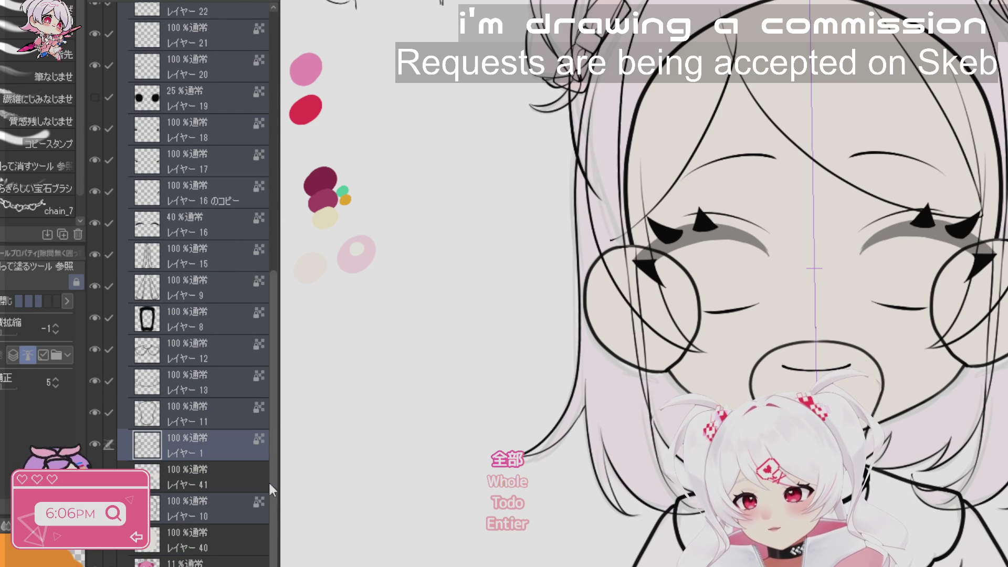
{"action": "scroll", "coordinate": [268, 481], "scroll_direction": "down", "scroll_amount": 3}
- Select layers 11 and 42 together and move them down the stack below layer 10
{"action": "left_click", "coordinate": [225, 479]}
{"action": "left_click", "coordinate": [225, 449]}
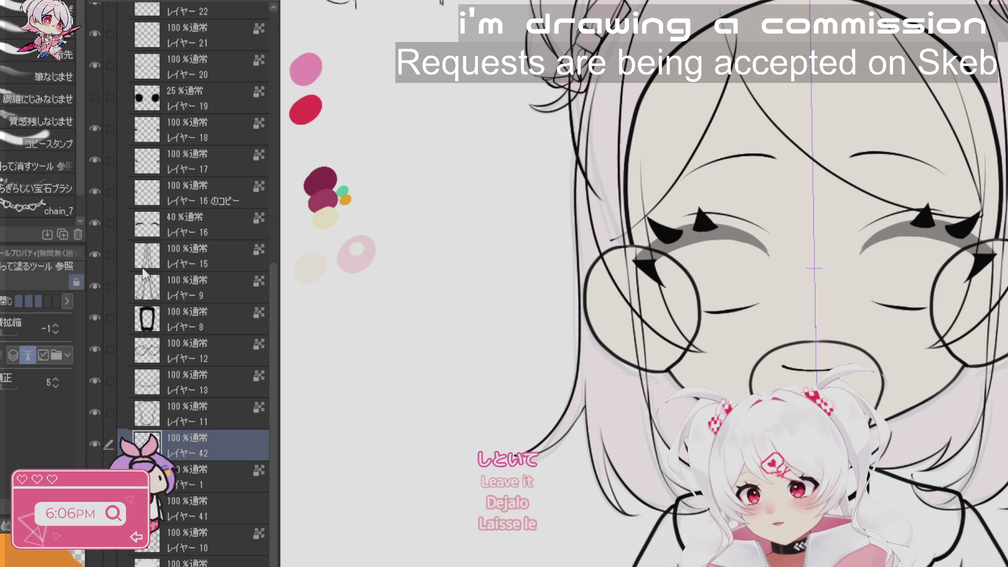
{"action": "key", "text": "alt+bracketright"}
{"action": "key", "text": "alt+bracketleft"}
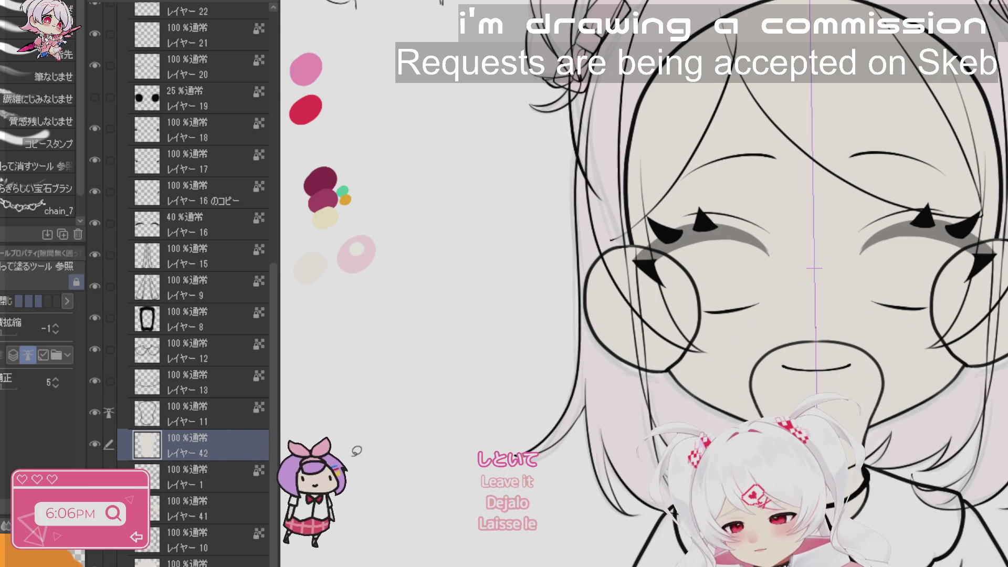
{"action": "left_click", "coordinate": [110, 412]}
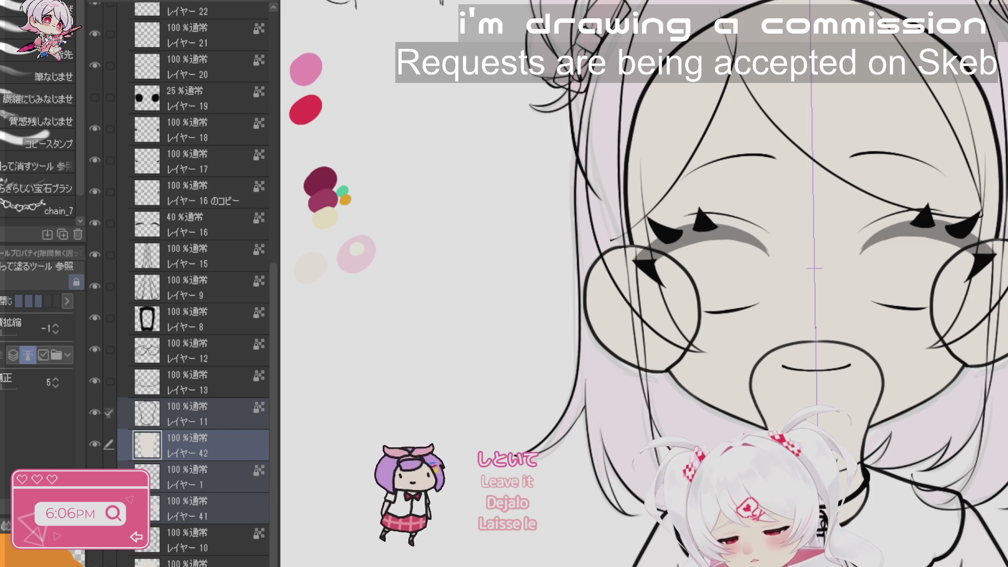
{"action": "key", "text": "ctrl+bracketleft"}
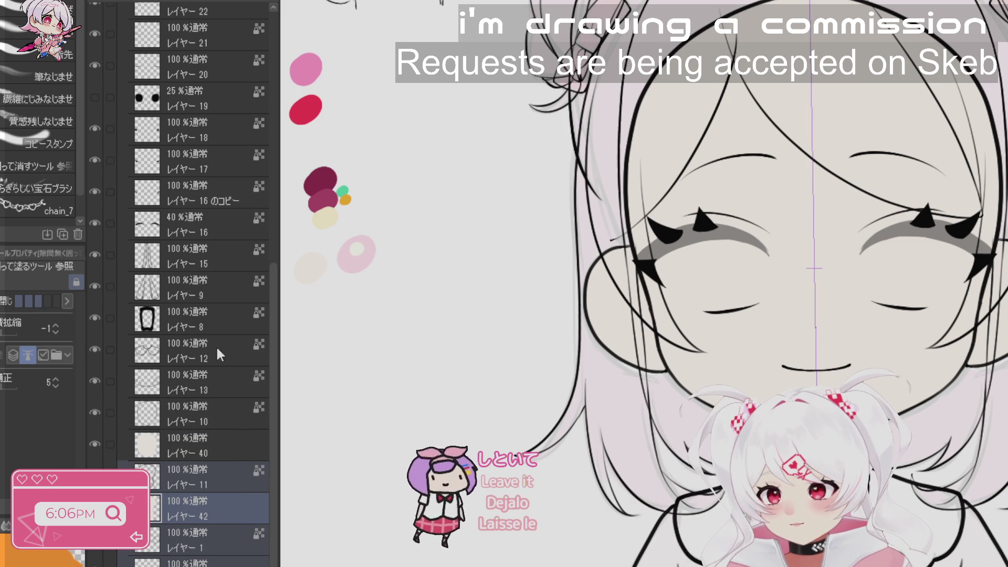
- Create new empty layer 43 above layer 10 and toggle layer 13's visibility
{"action": "left_click", "coordinate": [218, 412]}
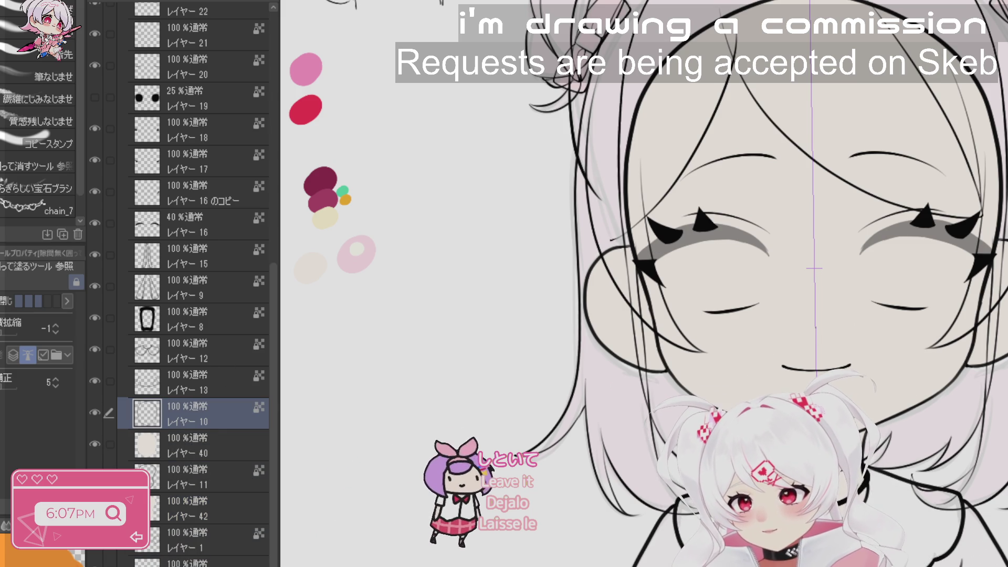
{"action": "key", "text": "ctrl+shift+n"}
{"action": "left_click", "coordinate": [192, 379]}
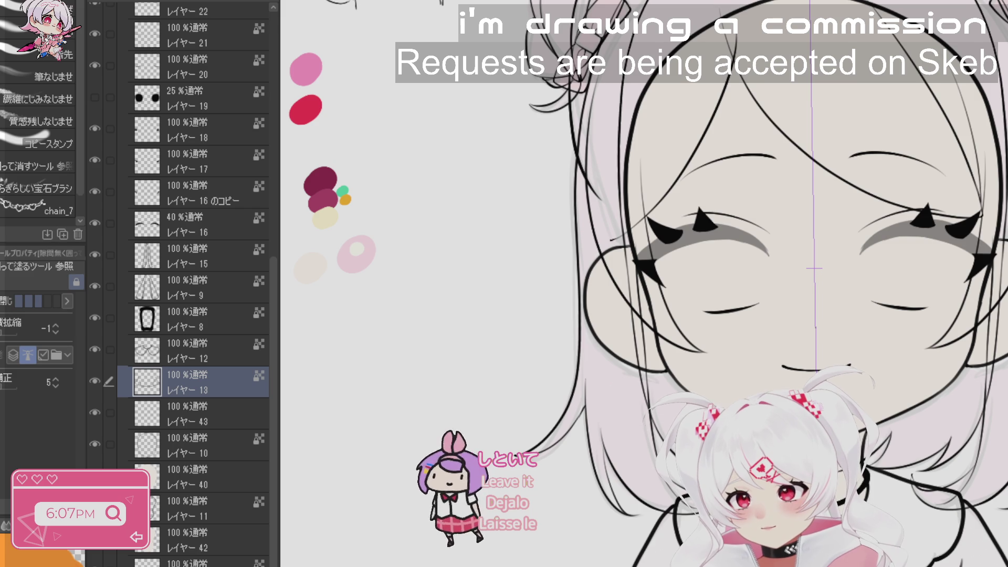
{"action": "left_click", "coordinate": [200, 414]}
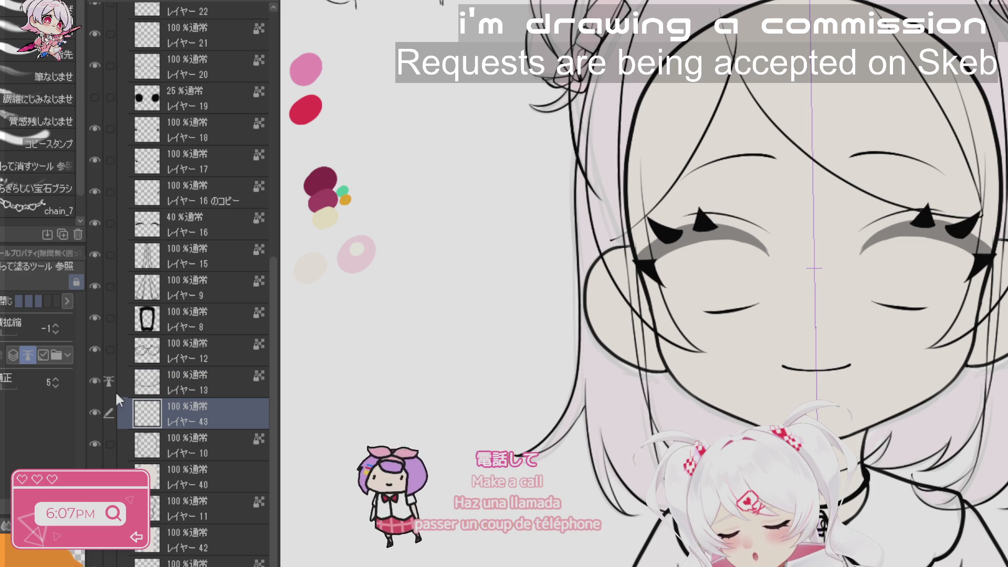
{"action": "left_click", "coordinate": [95, 382]}
{"action": "left_click", "coordinate": [95, 380]}
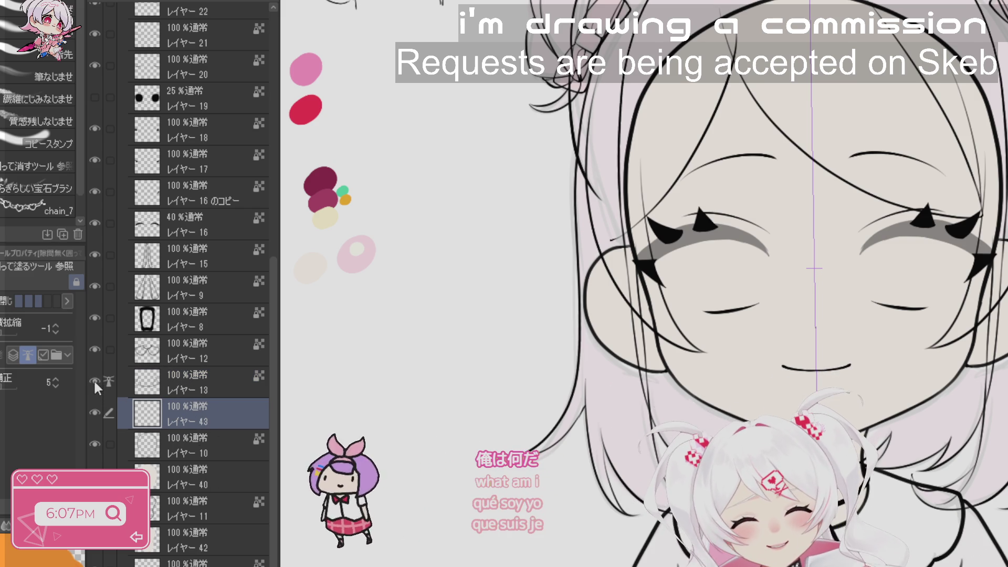
- Lasso-fill the cape below the neck with pale pink on layer 43 at brush size 100
{"action": "left_click_drag", "start_coordinate": [423, 365], "coordinate": [521, 255]}
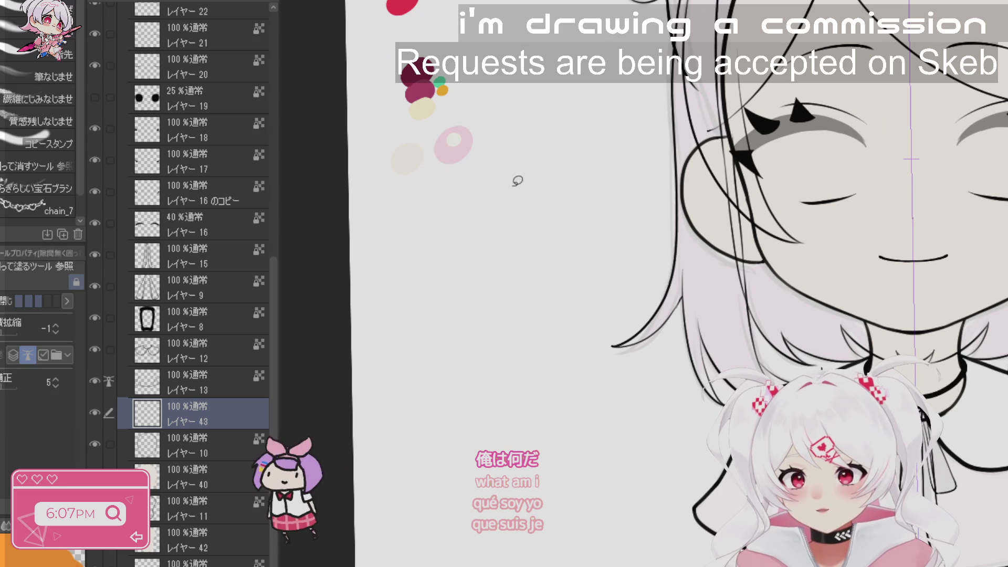
{"action": "left_click_drag", "start_coordinate": [900, 416], "coordinate": [791, 332]}
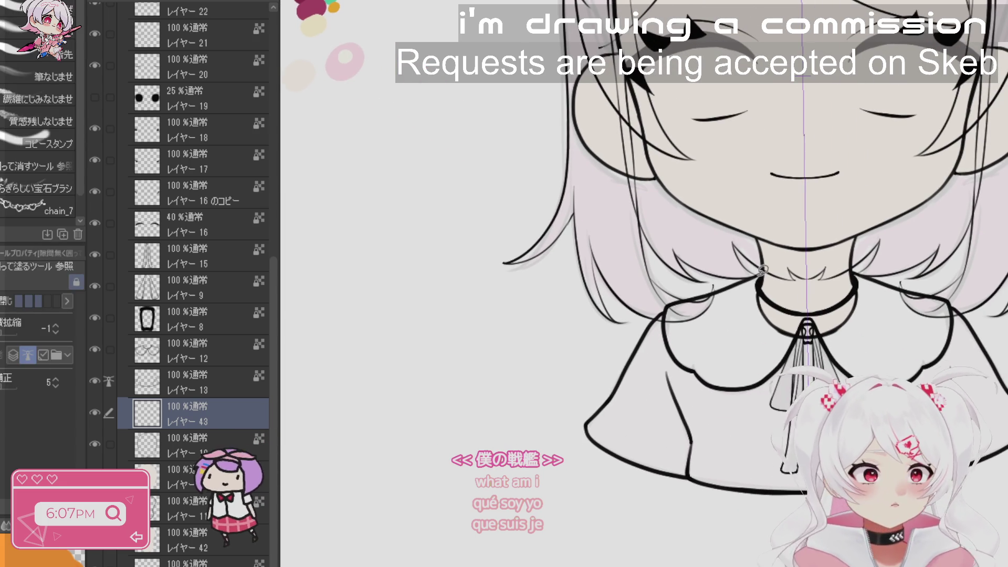
{"action": "key", "text": "b"}
{"action": "key", "text": "bracketright"}
{"action": "key", "text": "bracketright"}
{"action": "key", "text": "bracketright"}
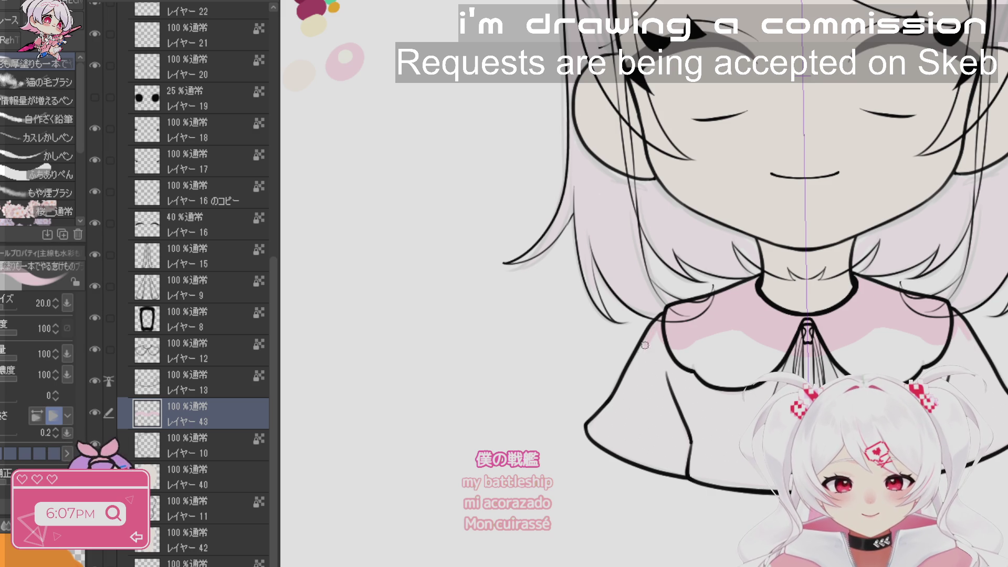
{"action": "key", "text": "j"}
{"action": "key", "text": "^"}
{"action": "key", "text": "^"}
{"action": "key", "text": "^"}
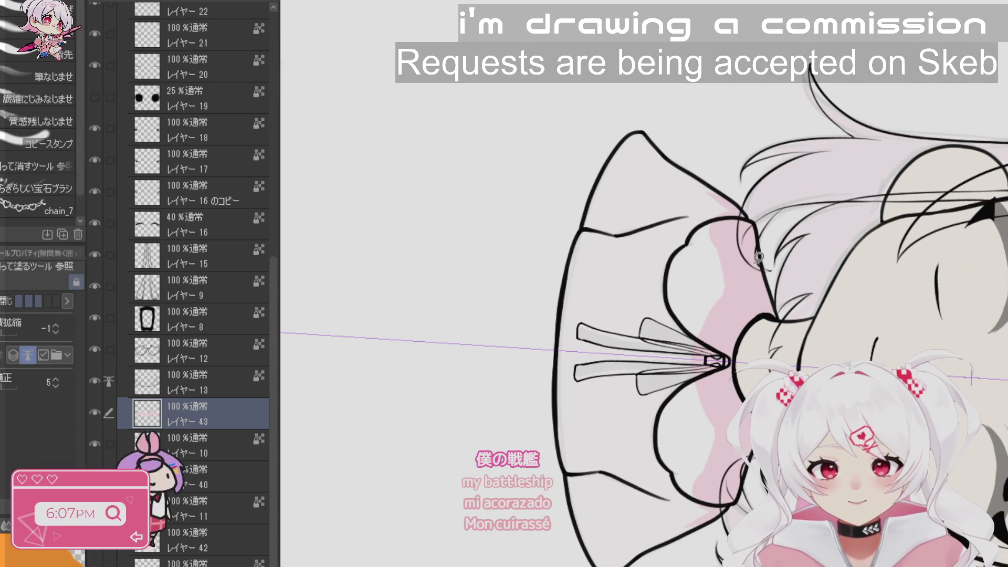
{"action": "mouse_move", "coordinate": [767, 156]}
{"action": "left_mouse_down"}
{"action": "mouse_move", "coordinate": [578, 236]}
{"action": "mouse_move", "coordinate": [746, 294]}
{"action": "left_mouse_up"}
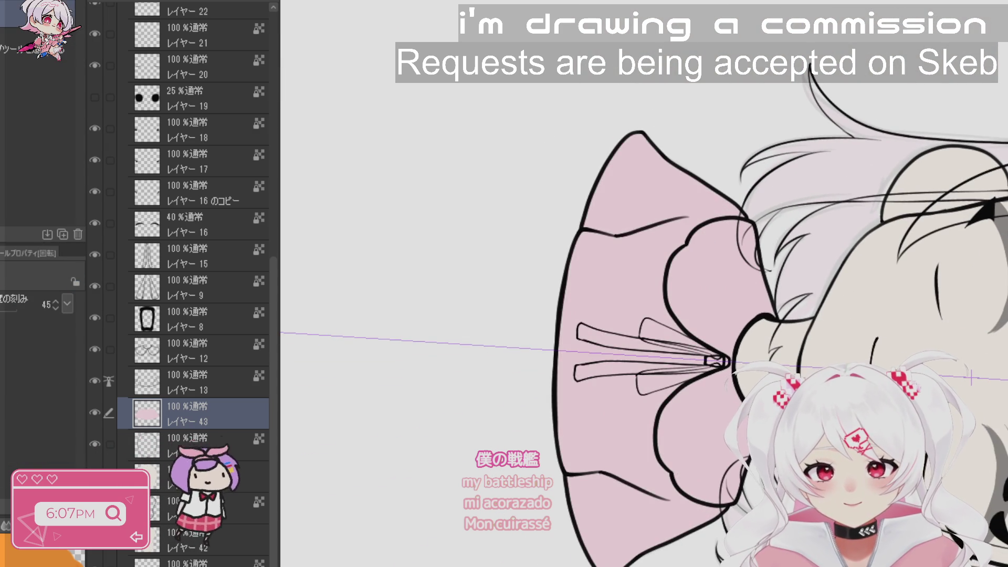
{"action": "key", "text": "^"}
{"action": "key", "text": "ctrl+0"}
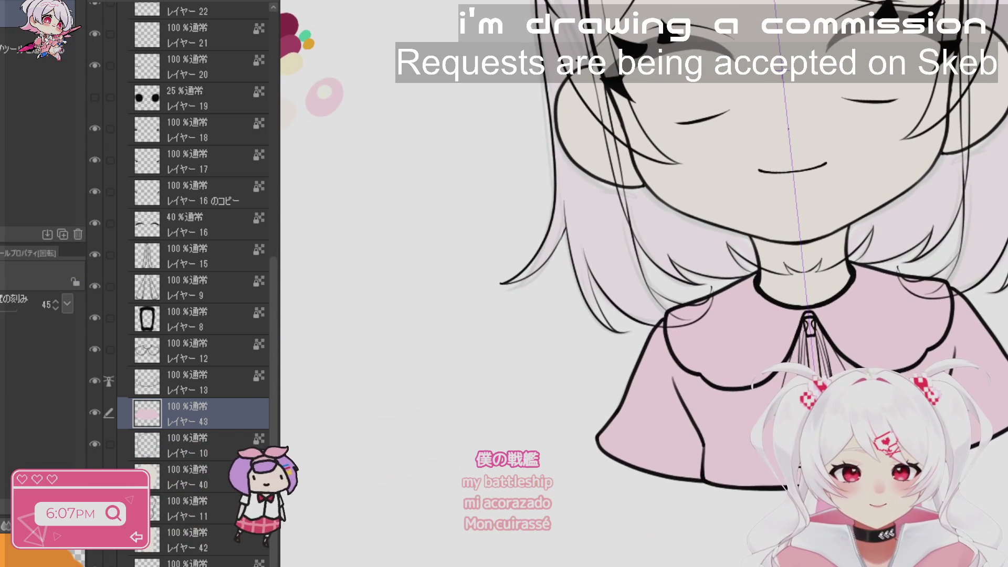
{"action": "left_click", "coordinate": [751, 291]}
{"action": "left_click", "coordinate": [750, 291]}
{"action": "key", "text": "p"}
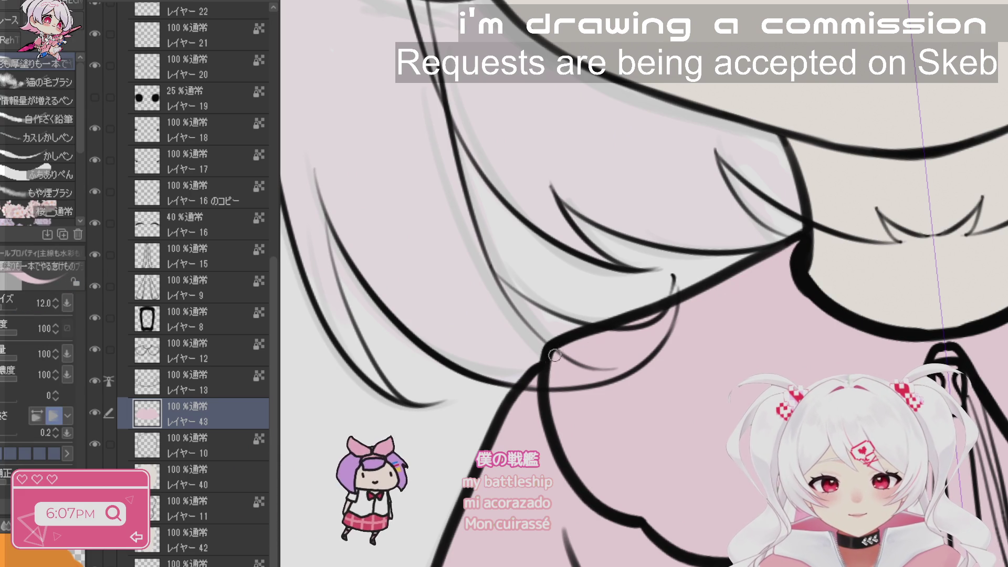
- Add layer 44 above layer 13 and paint the round collar cream using a swatch colour
{"action": "key", "text": "r"}
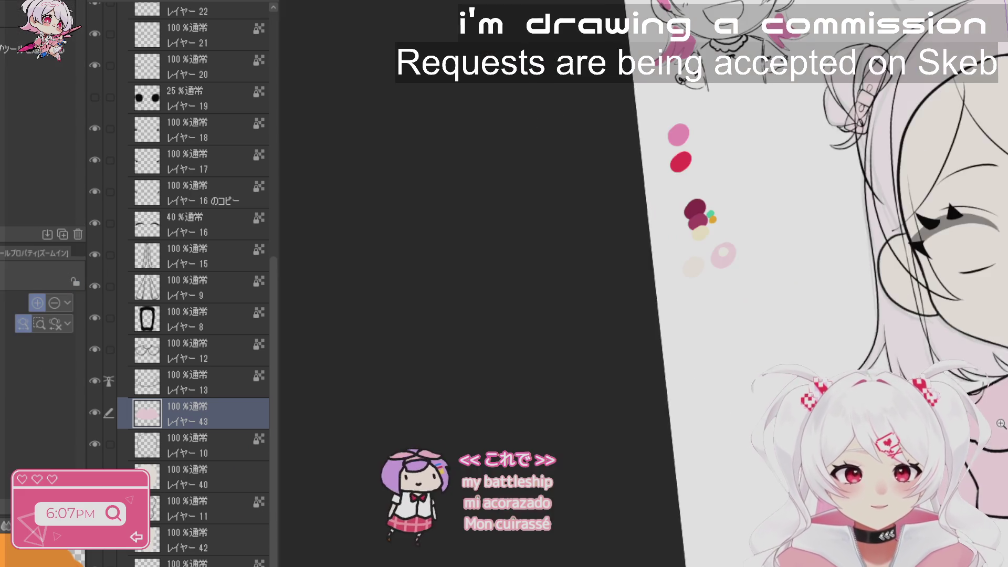
{"action": "left_click_drag", "start_coordinate": [491, 458], "coordinate": [386, 450]}
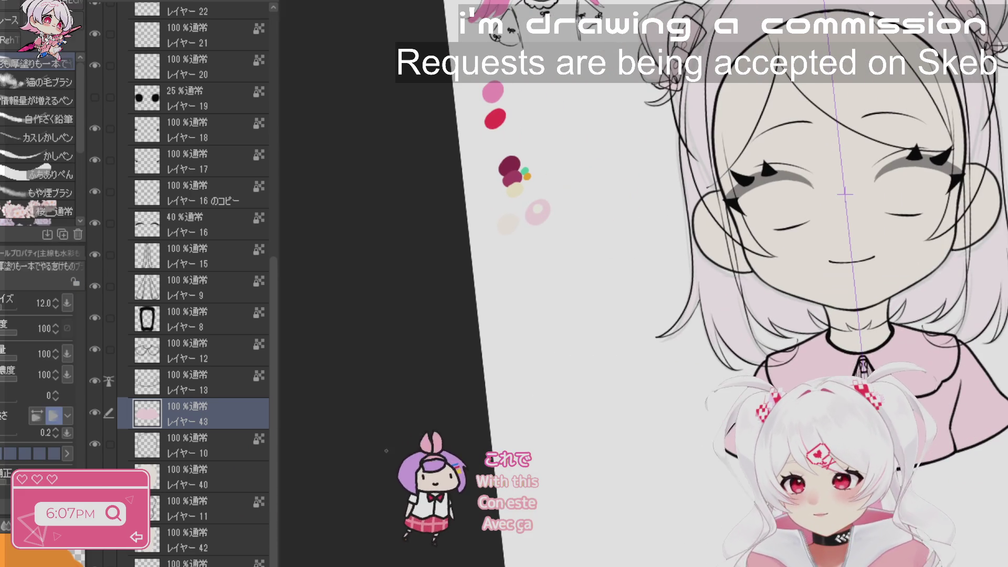
{"action": "left_click", "coordinate": [190, 385]}
{"action": "key", "text": "ctrl+shift+n"}
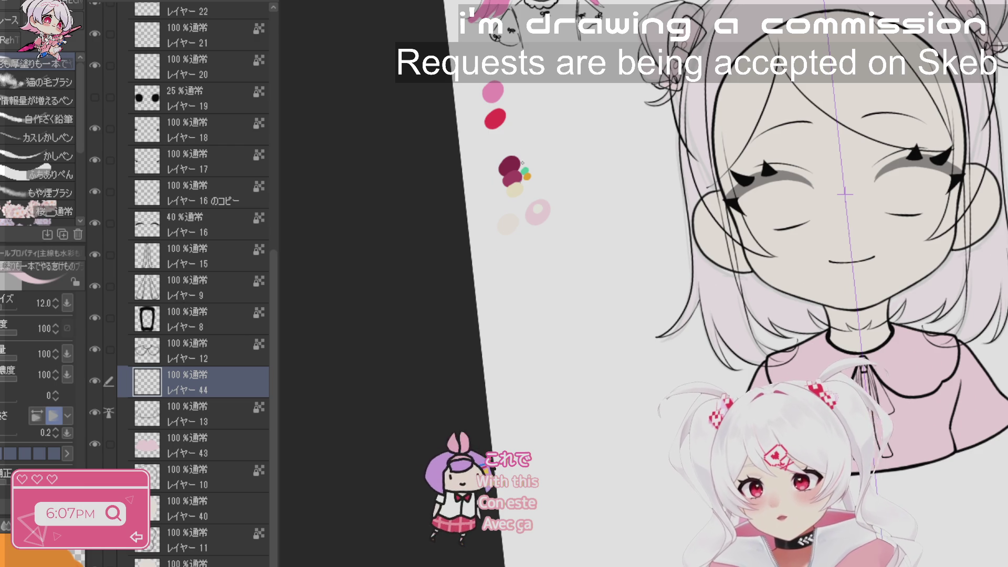
{"action": "left_click", "coordinate": [538, 205], "text": "alt"}
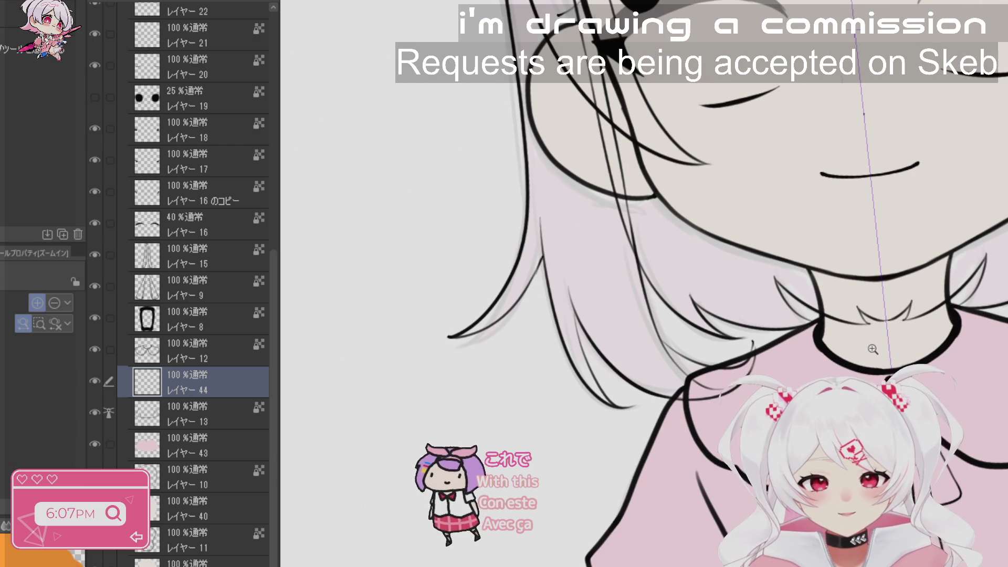
{"action": "scroll", "coordinate": [809, 331], "scroll_direction": "up", "scroll_amount": 2}
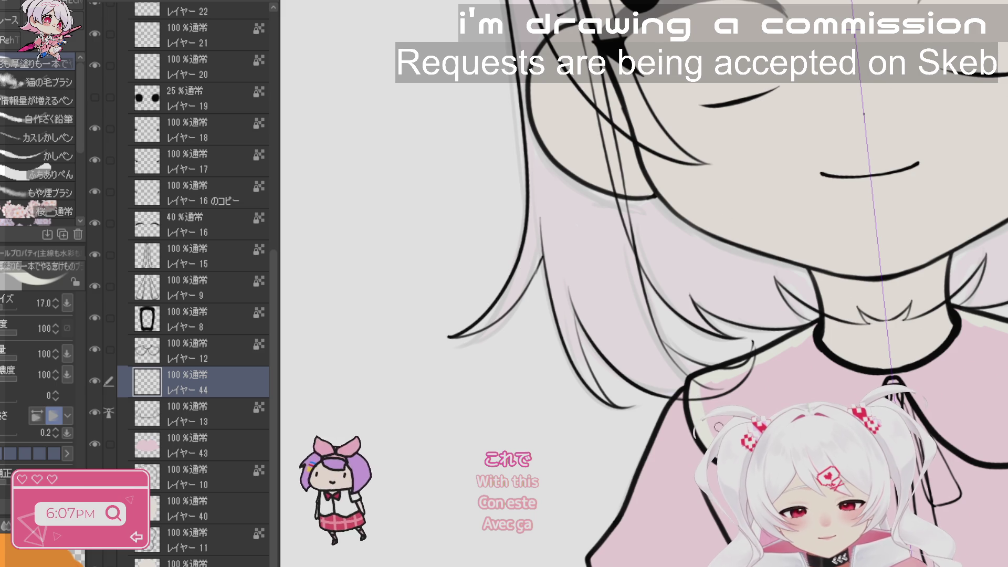
{"action": "left_click", "coordinate": [207, 362]}
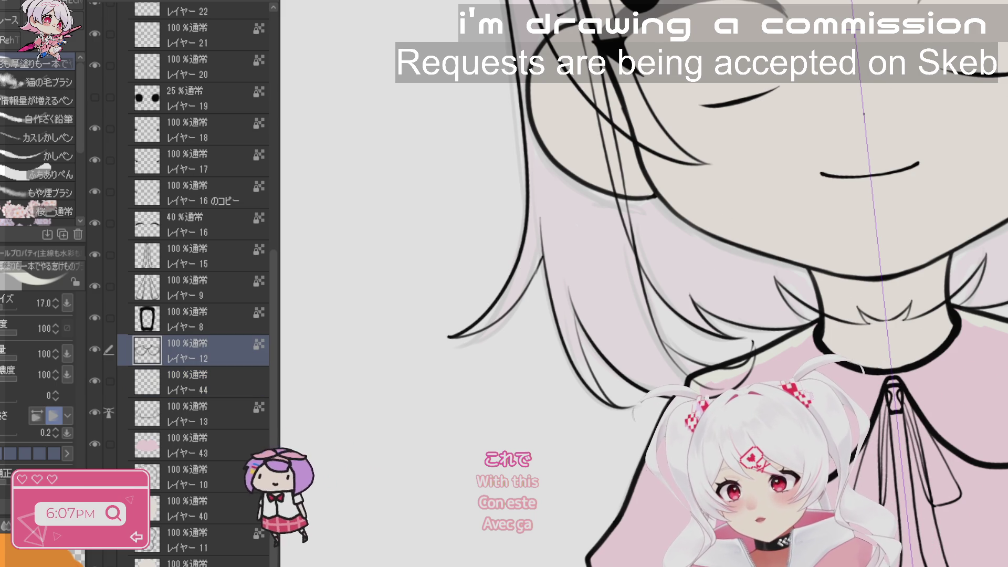
{"action": "left_click", "coordinate": [209, 389]}
{"action": "key", "text": "j"}
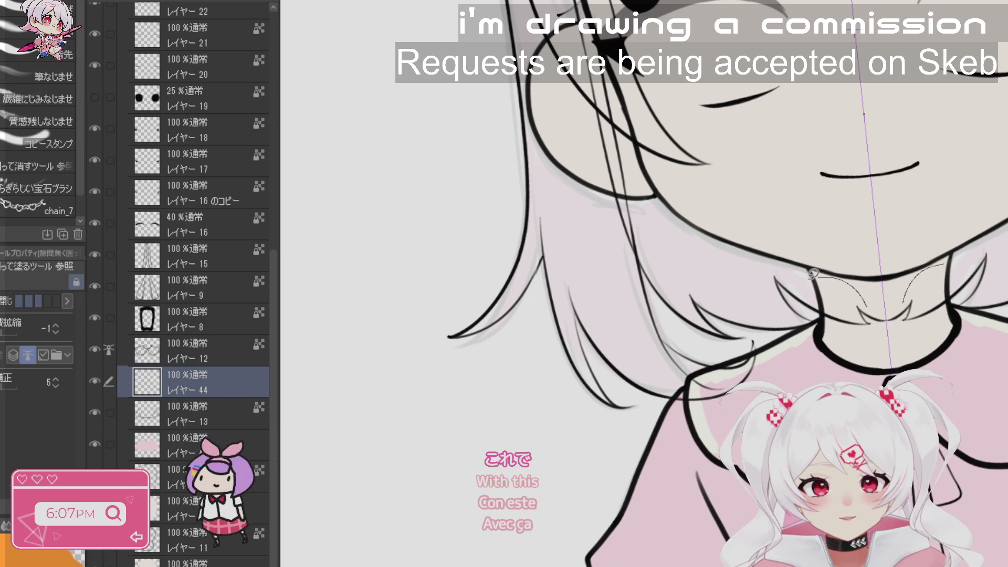
{"action": "key", "text": "r"}
{"action": "mouse_move", "coordinate": [835, 483]}
{"action": "left_mouse_down"}
{"action": "mouse_move", "coordinate": [783, 526]}
{"action": "mouse_move", "coordinate": [803, 504]}
{"action": "left_mouse_up"}
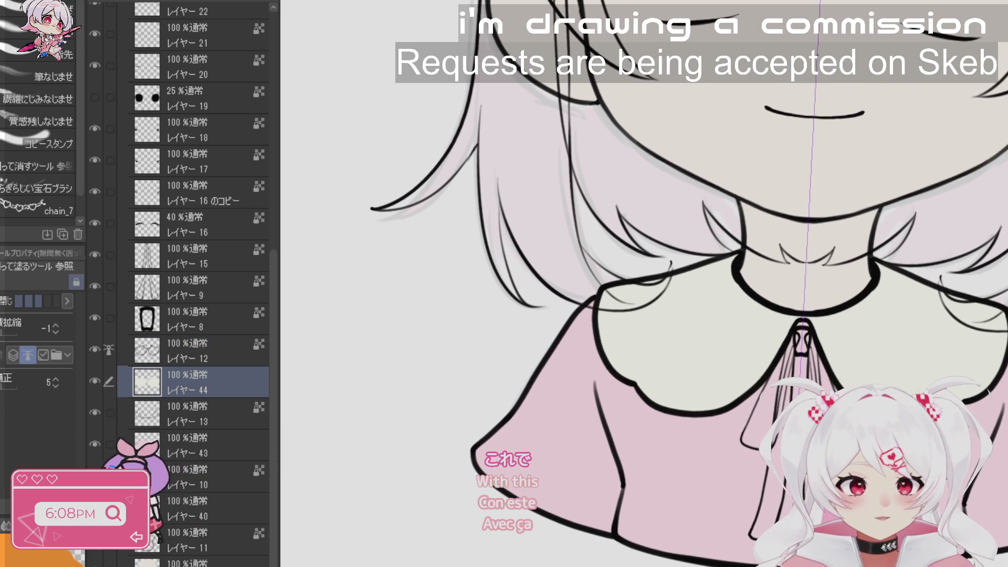
- Fill the ribbon knot dark red on layer 45
{"action": "left_click", "coordinate": [227, 351]}
{"action": "left_click", "coordinate": [190, 315]}
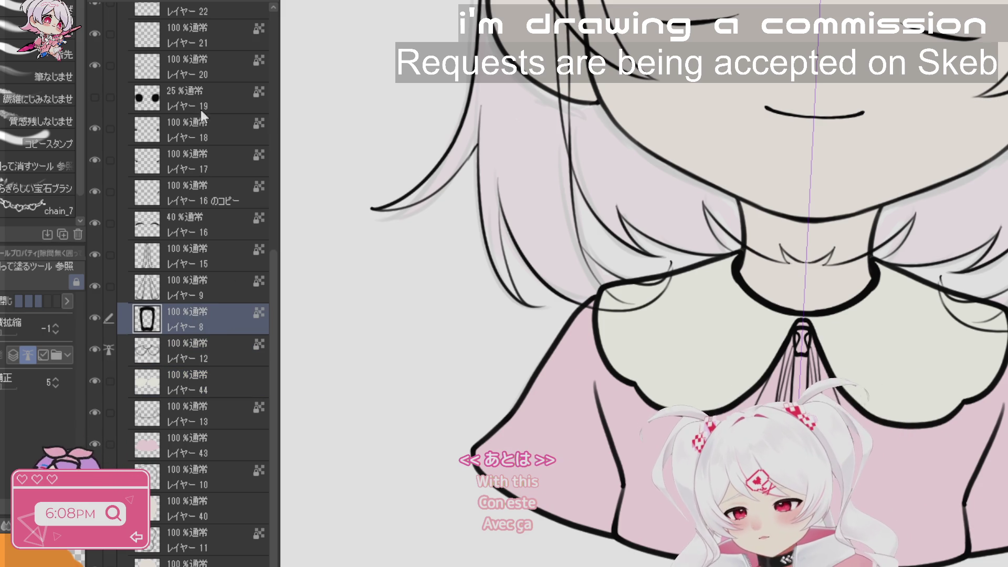
{"action": "left_click", "coordinate": [219, 362]}
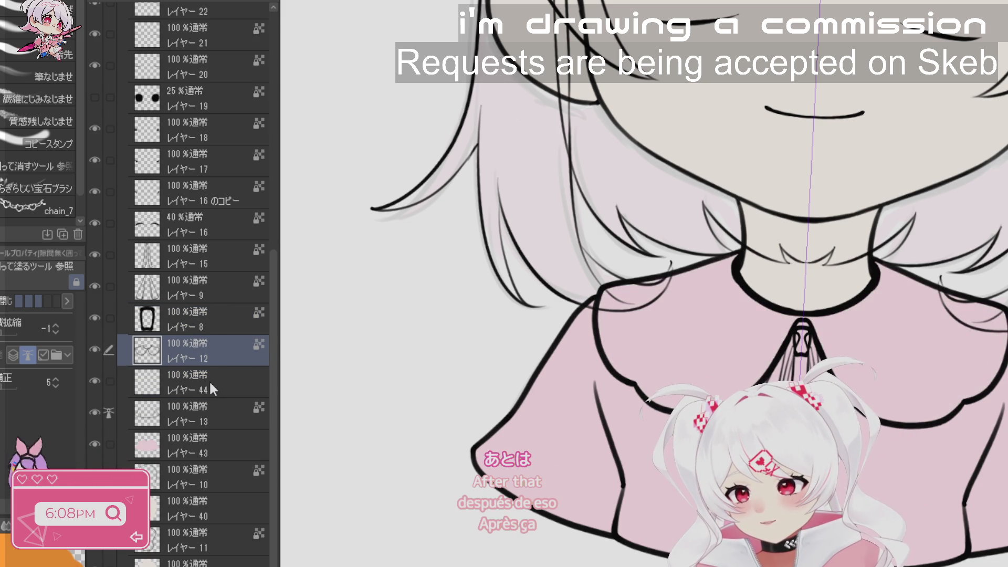
{"action": "left_click", "coordinate": [209, 381]}
{"action": "key", "text": "ctrl+z"}
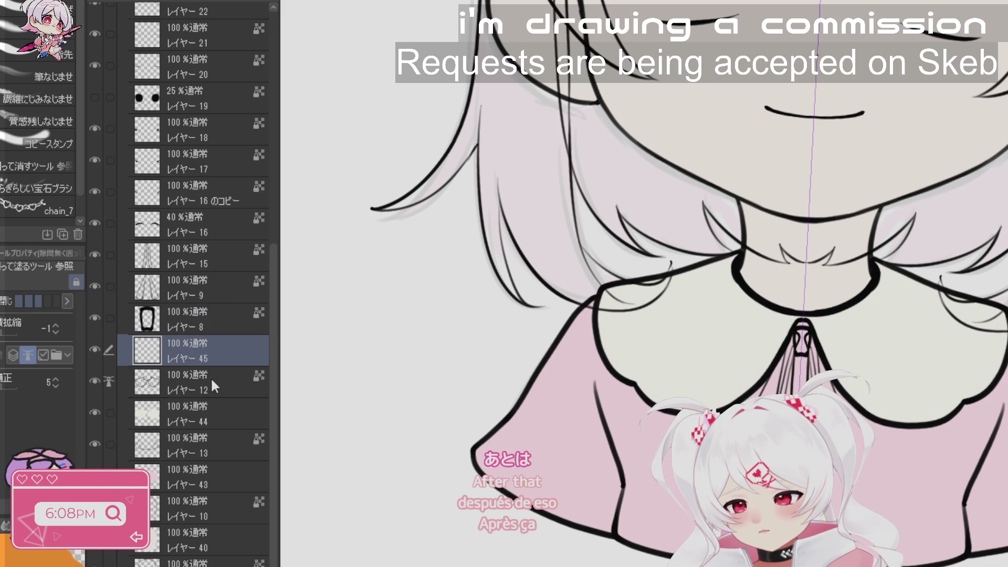
{"action": "left_click", "coordinate": [218, 326]}
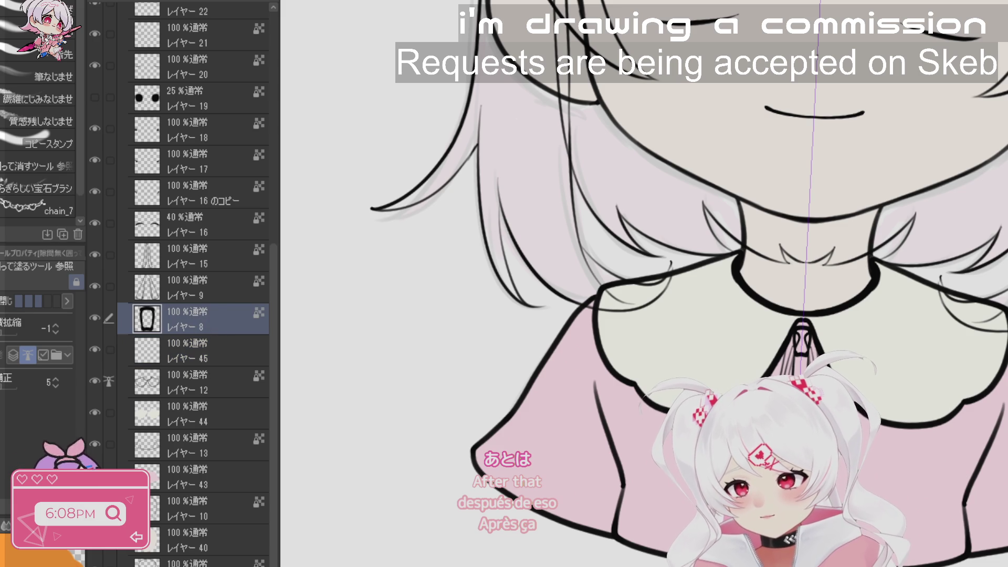
{"action": "left_click", "coordinate": [213, 361]}
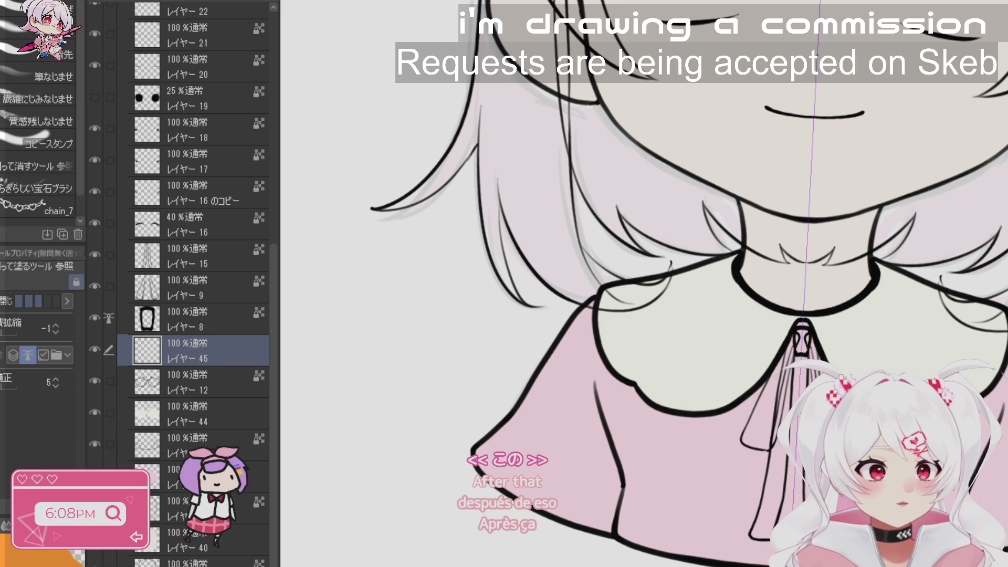
{"action": "scroll", "coordinate": [787, 381], "scroll_direction": "up", "scroll_amount": 5}
{"action": "left_click", "coordinate": [823, 278]}
{"action": "key", "text": "r"}
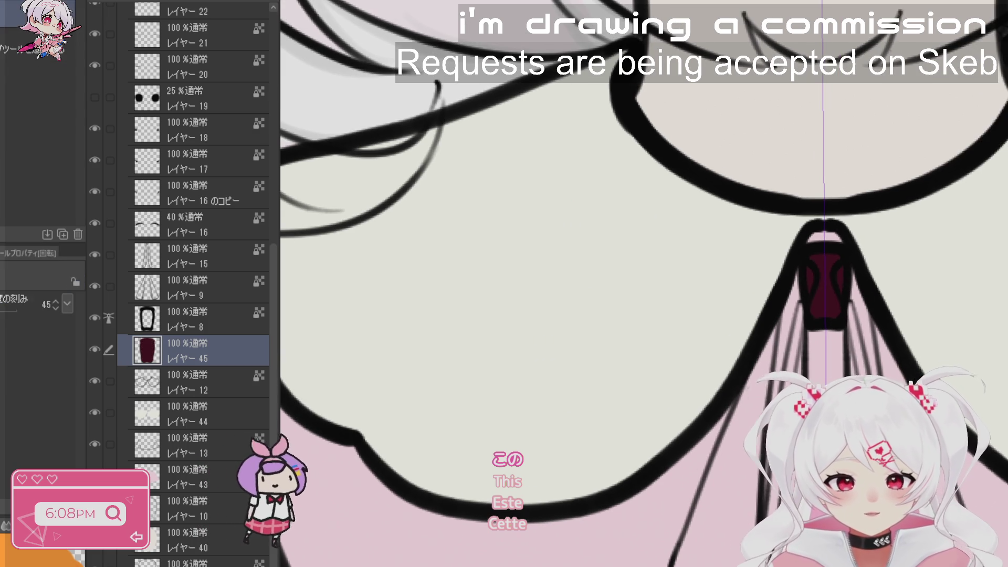
{"action": "key", "text": "g"}
- On a new layer below layer 9, fill and paint both ribbon tails dark red
{"action": "left_click", "coordinate": [219, 290]}
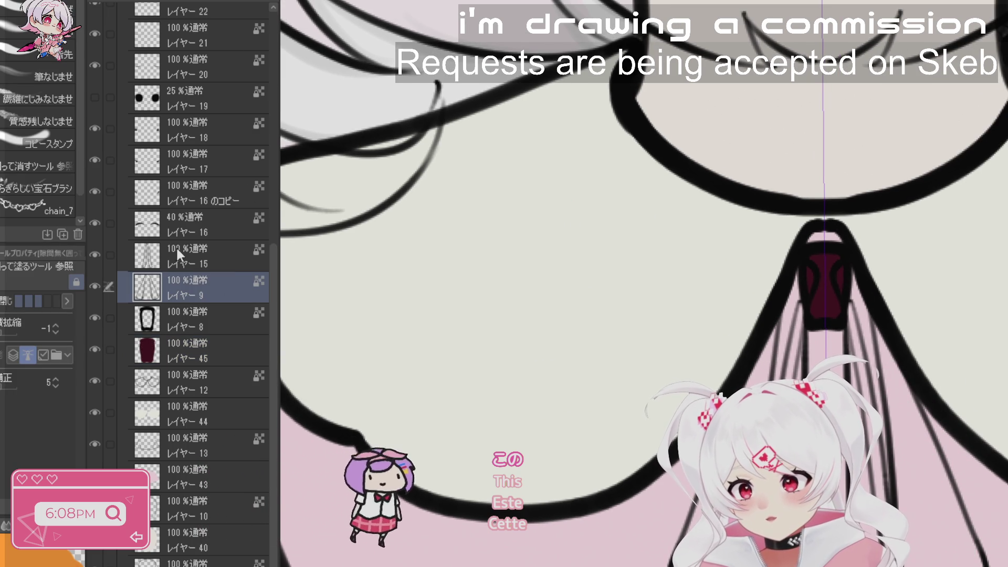
{"action": "key", "text": "ctrl+shift+n"}
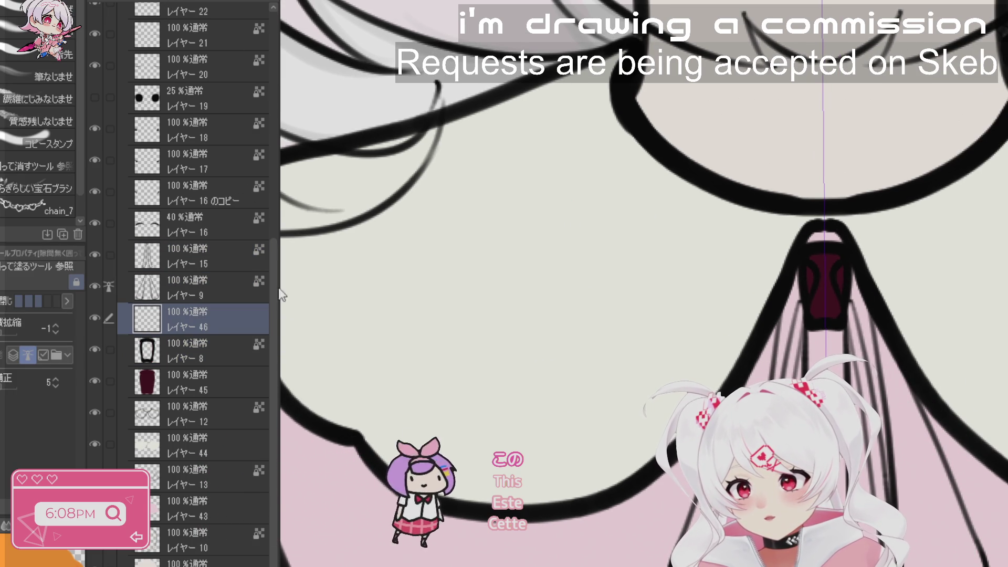
{"action": "mouse_move", "coordinate": [772, 294]}
{"action": "left_mouse_down"}
{"action": "mouse_move", "coordinate": [788, 378]}
{"action": "mouse_move", "coordinate": [866, 305]}
{"action": "mouse_move", "coordinate": [833, 162]}
{"action": "mouse_move", "coordinate": [795, 152]}
{"action": "left_mouse_up"}
{"action": "key", "text": "b"}
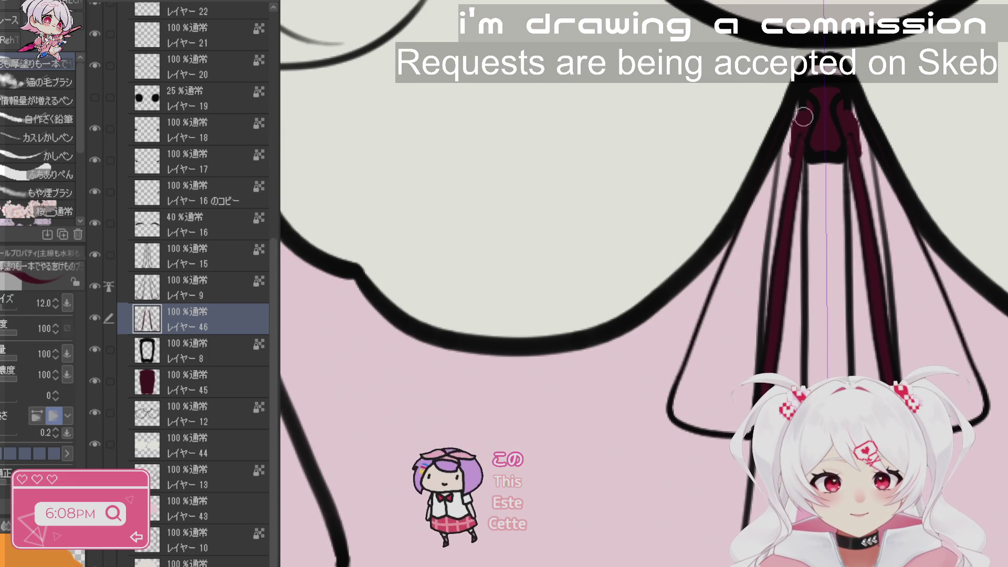
{"action": "left_click_drag", "start_coordinate": [801, 106], "coordinate": [762, 192]}
{"action": "left_click_drag", "start_coordinate": [792, 146], "coordinate": [743, 241]}
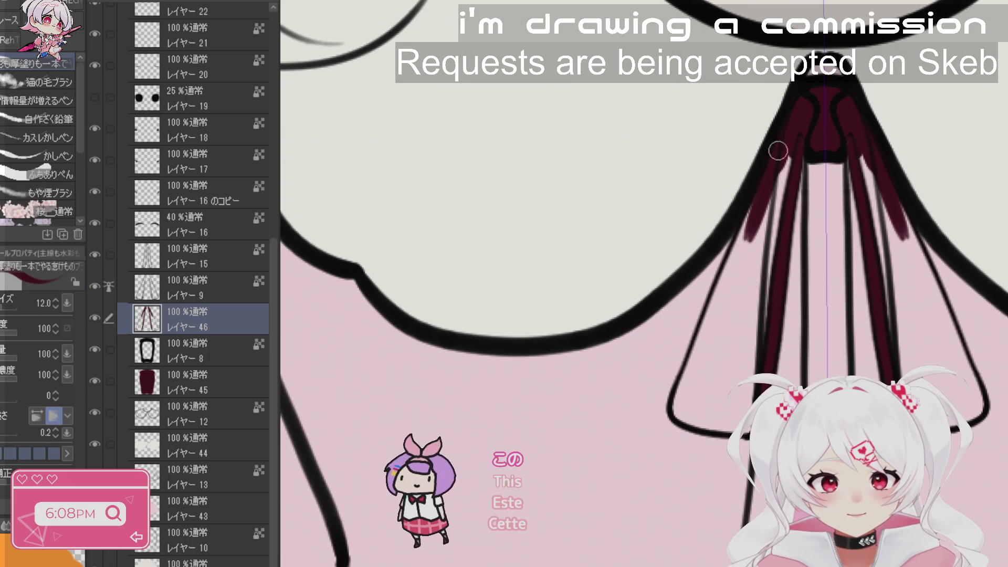
{"action": "left_click_drag", "start_coordinate": [788, 136], "coordinate": [746, 263]}
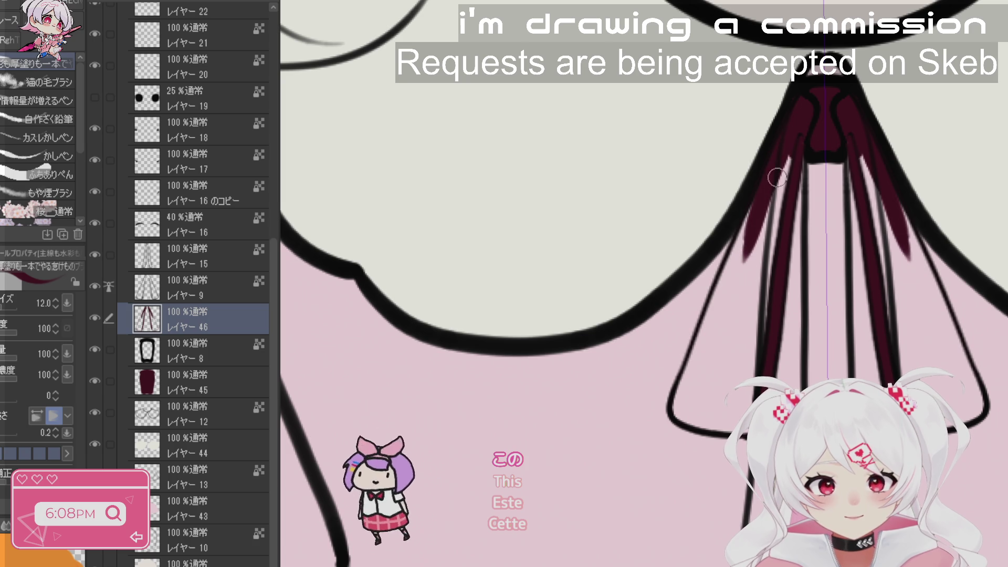
{"action": "key", "text": "g"}
{"action": "mouse_move", "coordinate": [824, 73]}
{"action": "left_mouse_down"}
{"action": "mouse_move", "coordinate": [983, 415]}
{"action": "mouse_move", "coordinate": [821, 353]}
{"action": "left_mouse_up"}
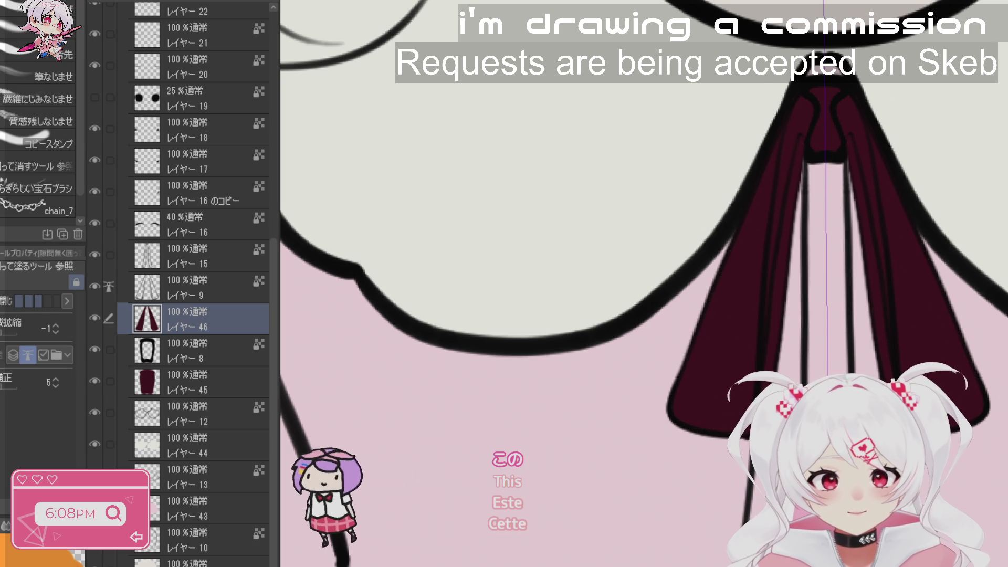
- Move layers 9 and 46 above layer 15
{"action": "left_click", "coordinate": [189, 349]}
{"action": "left_click", "coordinate": [109, 379]}
{"action": "left_click", "coordinate": [110, 318]}
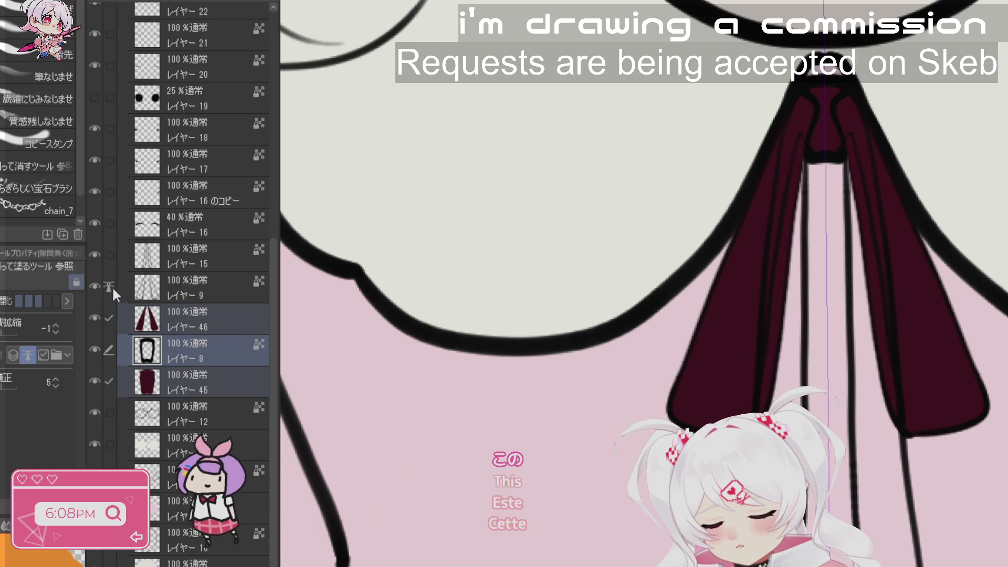
{"action": "left_click", "coordinate": [219, 287], "text": "ctrl"}
{"action": "mouse_move", "coordinate": [113, 314]}
{"action": "left_mouse_down"}
{"action": "mouse_move", "coordinate": [192, 254]}
{"action": "mouse_move", "coordinate": [189, 273]}
{"action": "left_mouse_up"}
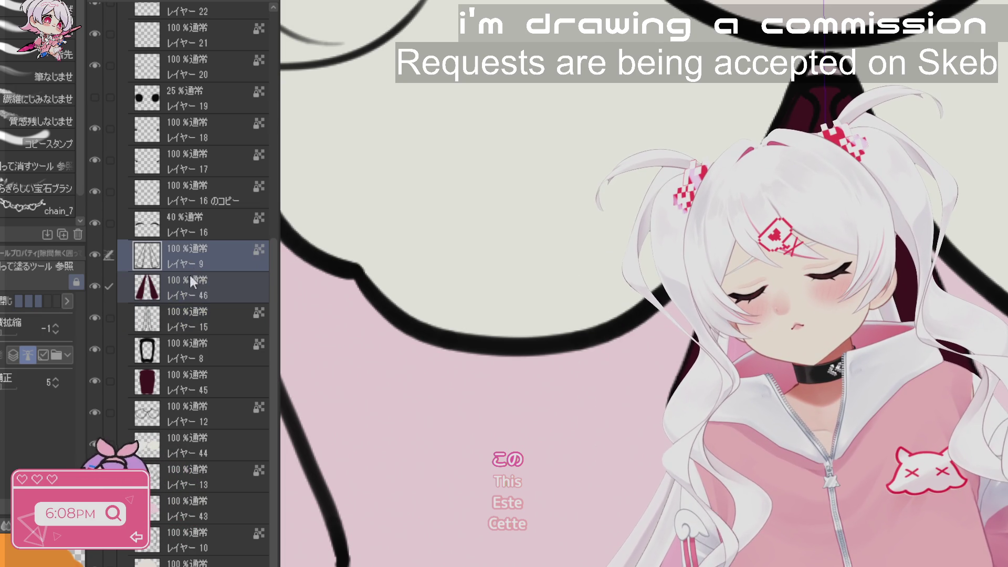
- Add a blank layer below layer 15 and move layers 8 and 45 just below layer 16
{"action": "left_click", "coordinate": [200, 323]}
{"action": "left_click", "coordinate": [186, 354]}
{"action": "key", "text": "ctrl+shift+n"}
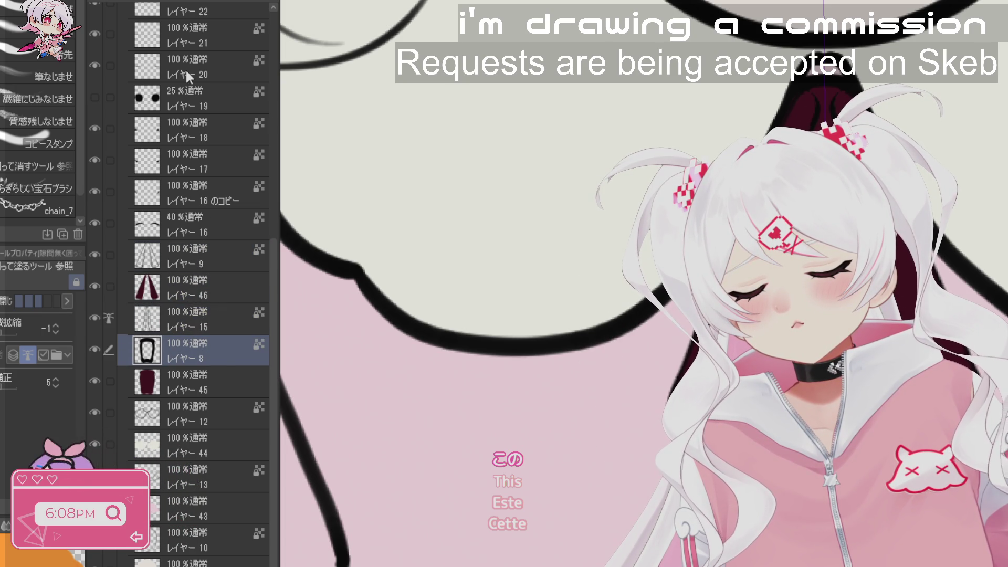
{"action": "key", "text": "p"}
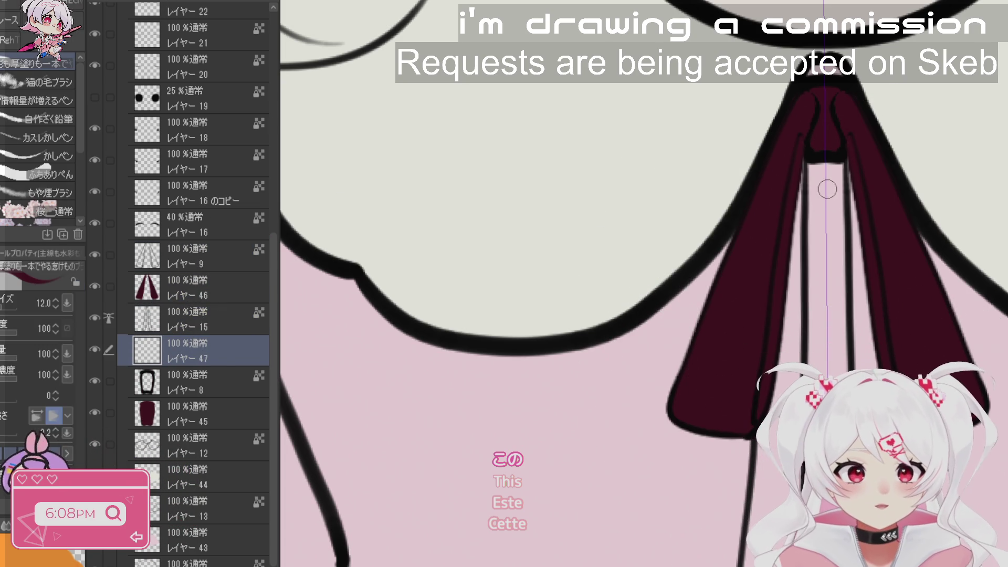
{"action": "key", "text": "g"}
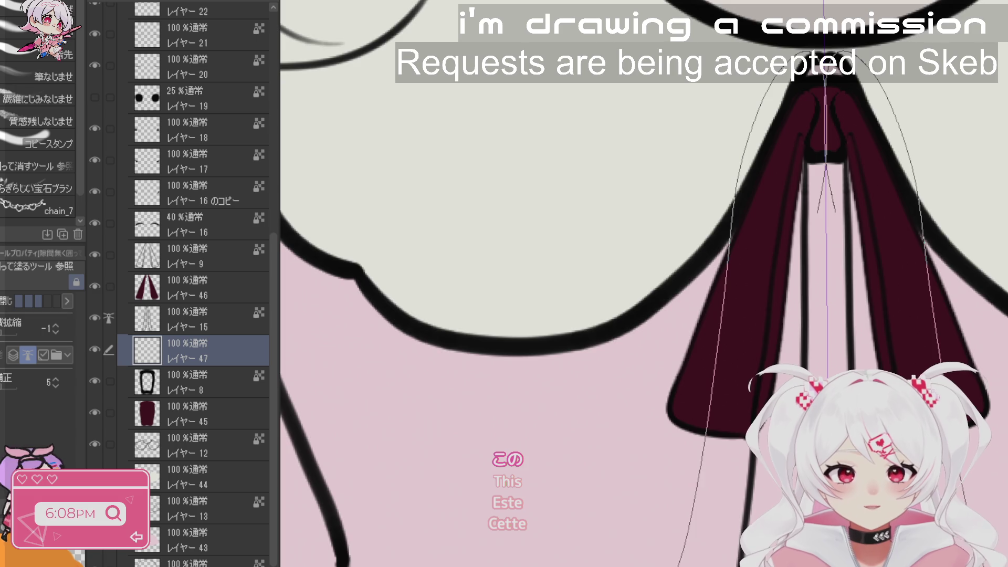
{"action": "scroll", "coordinate": [828, 277], "scroll_direction": "down", "scroll_amount": 7}
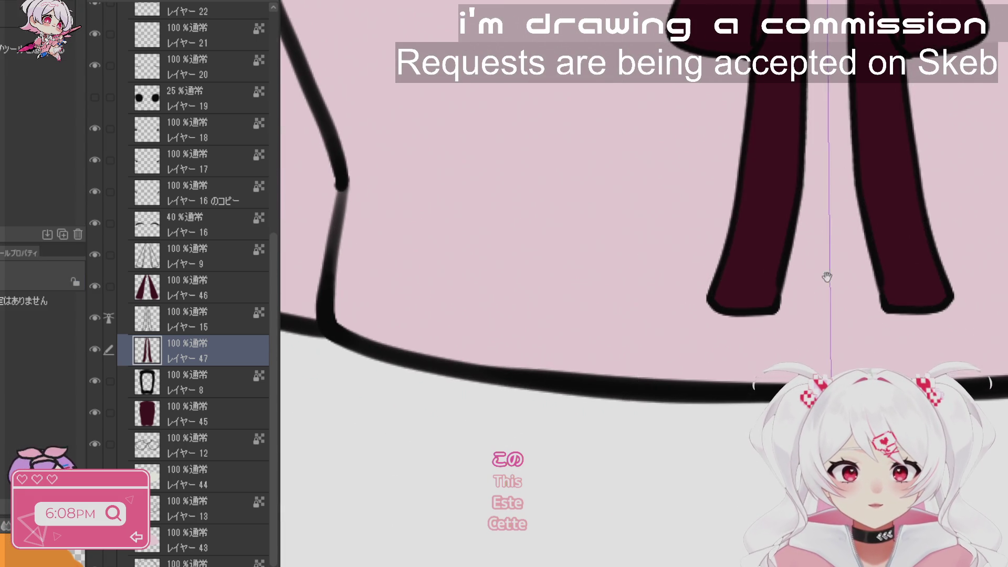
{"action": "scroll", "coordinate": [827, 277], "scroll_direction": "up", "scroll_amount": 7}
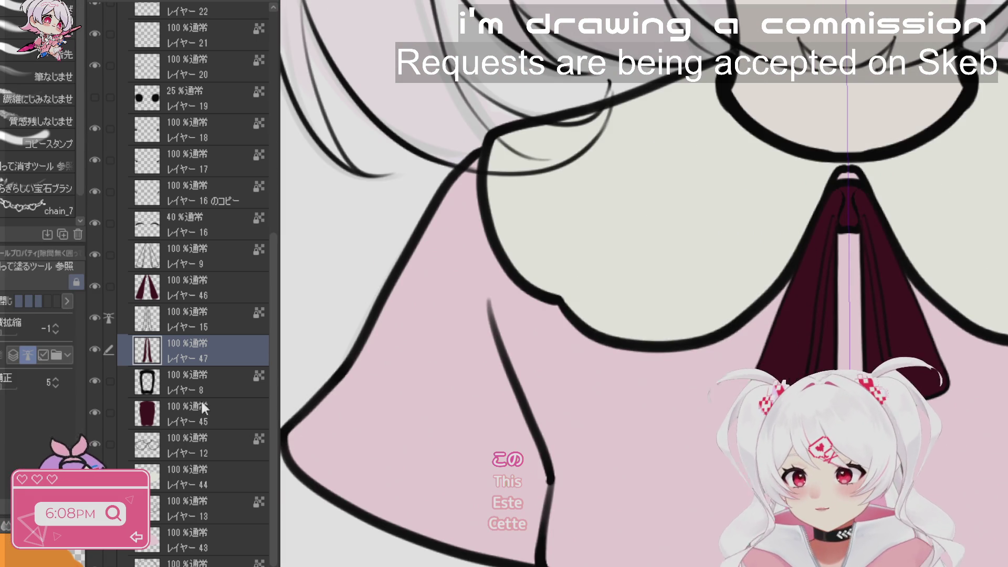
{"action": "left_click", "coordinate": [189, 393]}
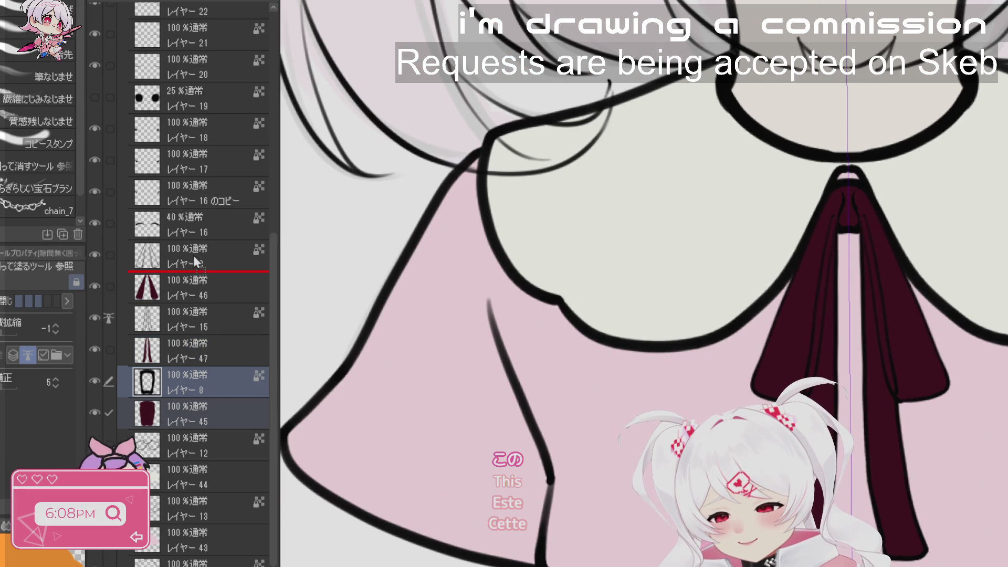
{"action": "left_click_drag", "start_coordinate": [195, 247], "coordinate": [195, 248]}
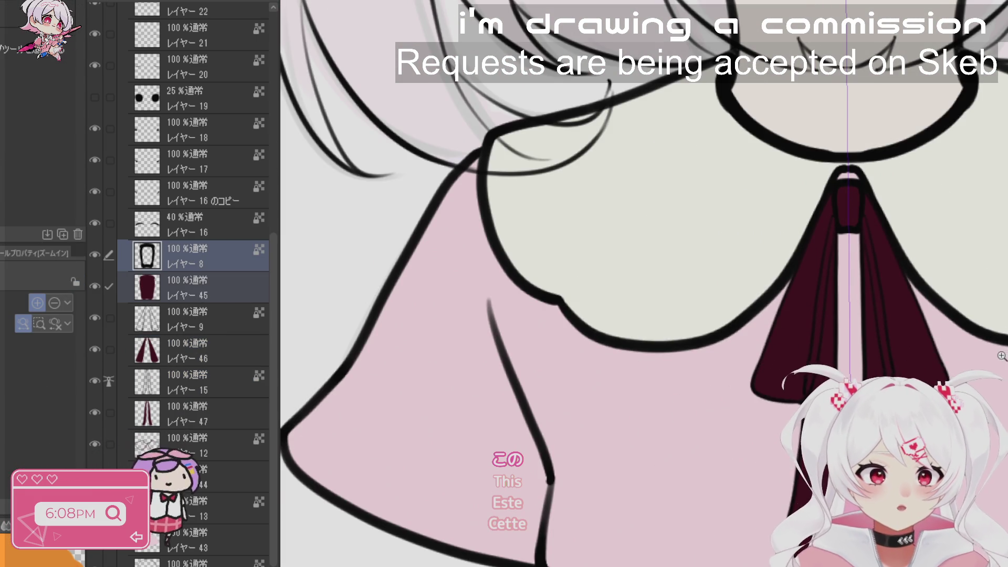
{"action": "scroll", "coordinate": [1001, 333], "scroll_direction": "down", "scroll_amount": 5}
- Set eyelash layer 16 to 100% opacity
{"action": "scroll", "coordinate": [714, 284], "scroll_direction": "up", "scroll_amount": 5}
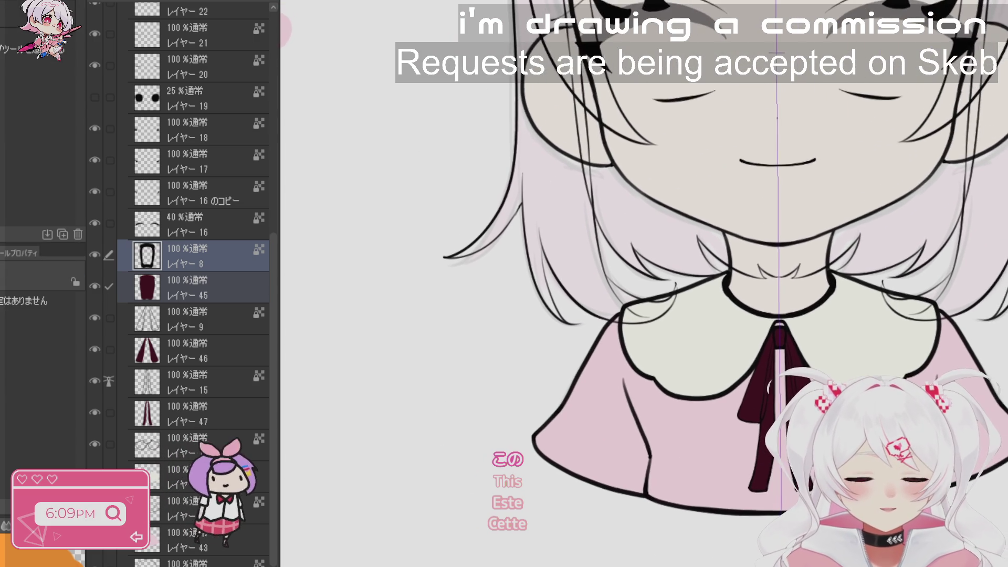
{"action": "scroll", "coordinate": [714, 284], "scroll_direction": "up", "scroll_amount": 1}
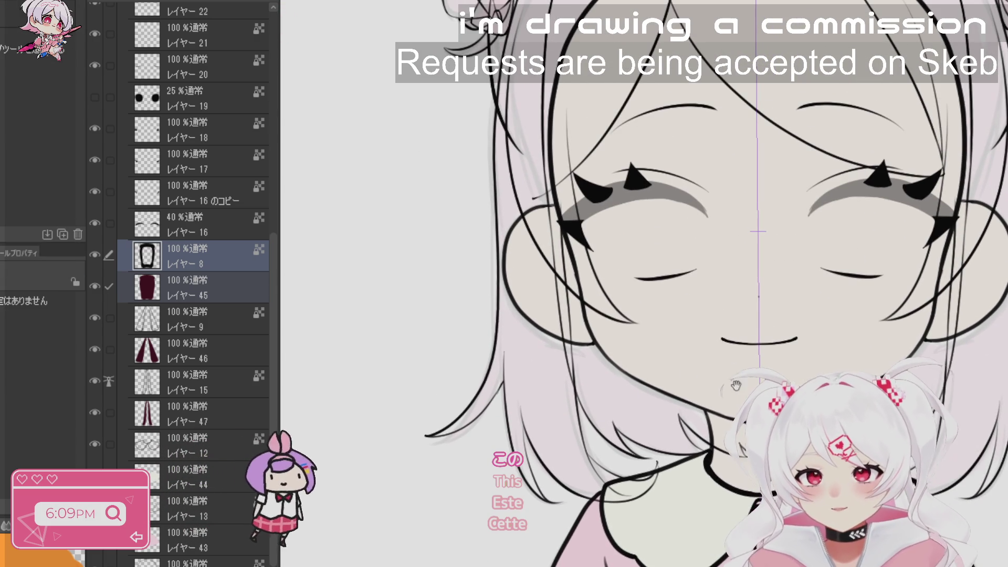
{"action": "left_click", "coordinate": [225, 216]}
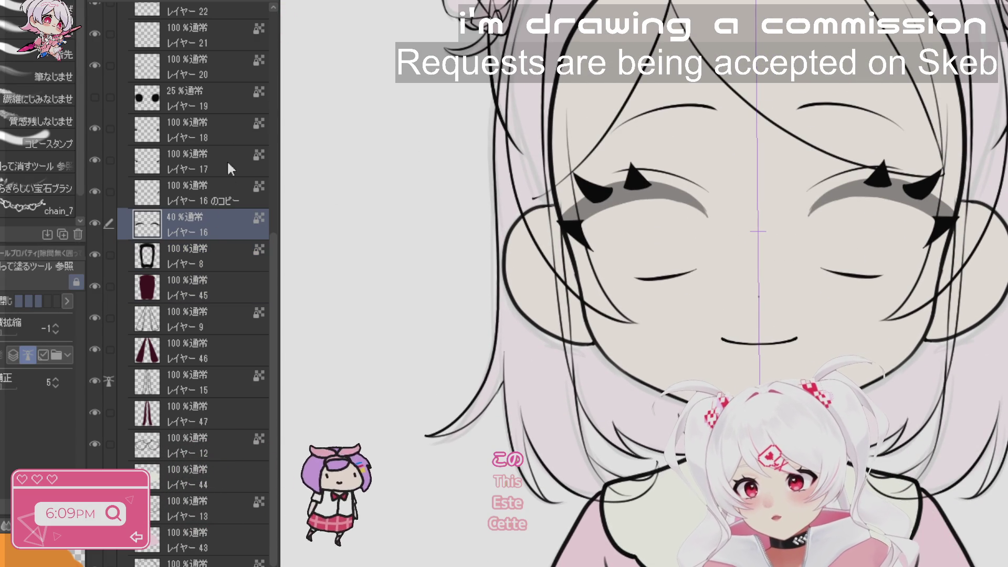
{"action": "key", "text": "0"}
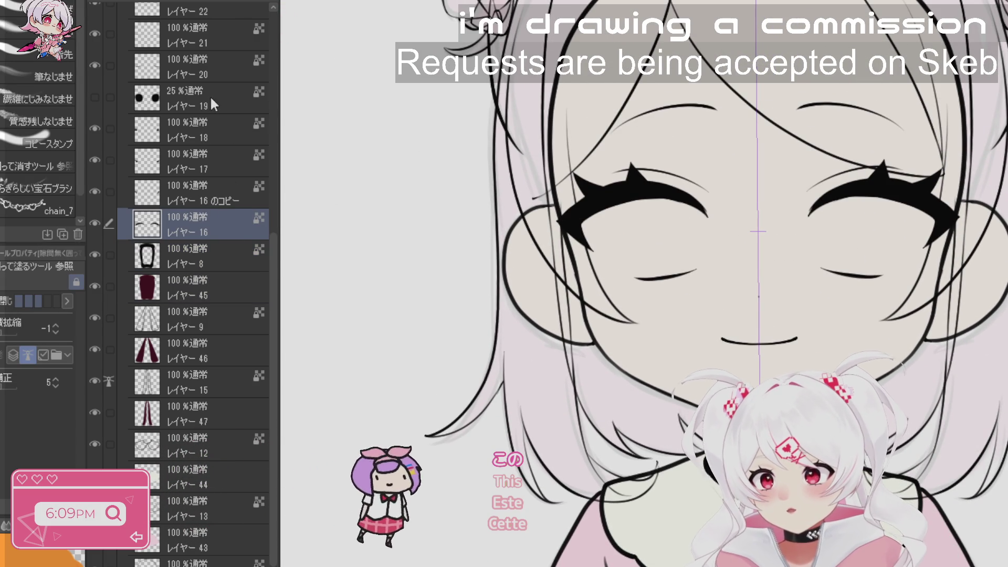
- Move pupil layer 19 just below layer 16 at 100% opacity and sample the maroon swatch
{"action": "left_click_drag", "start_coordinate": [210, 96], "coordinate": [211, 237]}
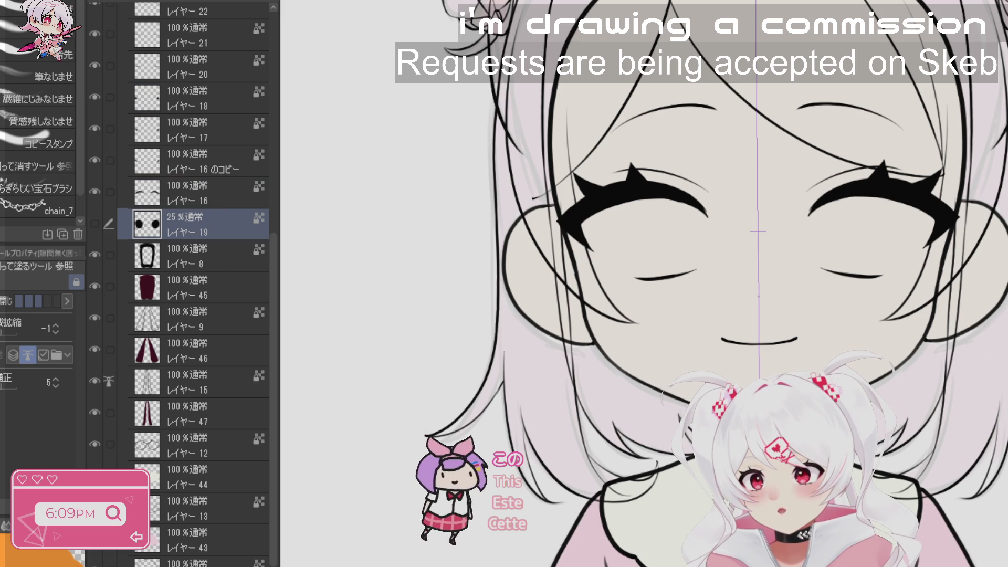
{"action": "key", "text": "5"}
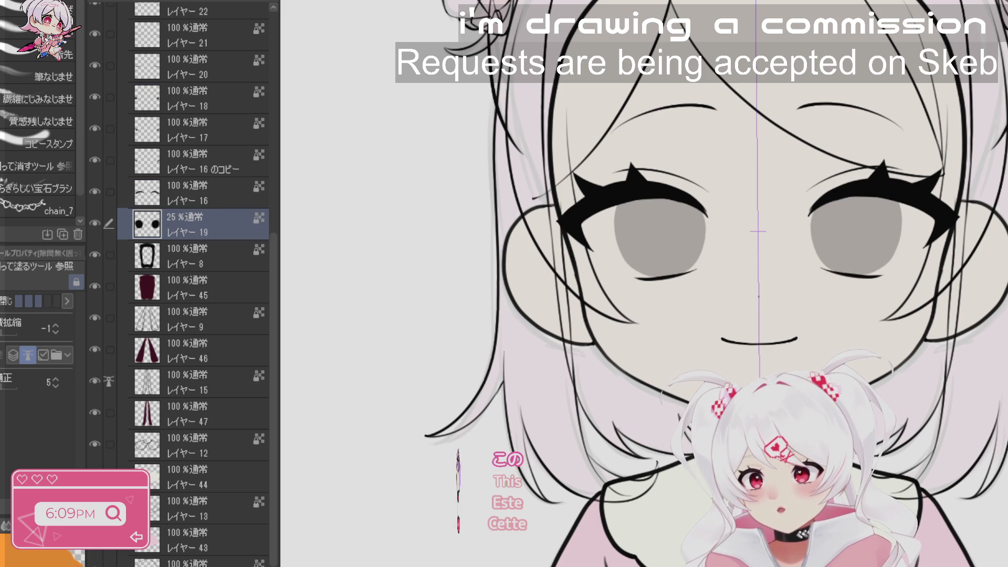
{"action": "key", "text": "0"}
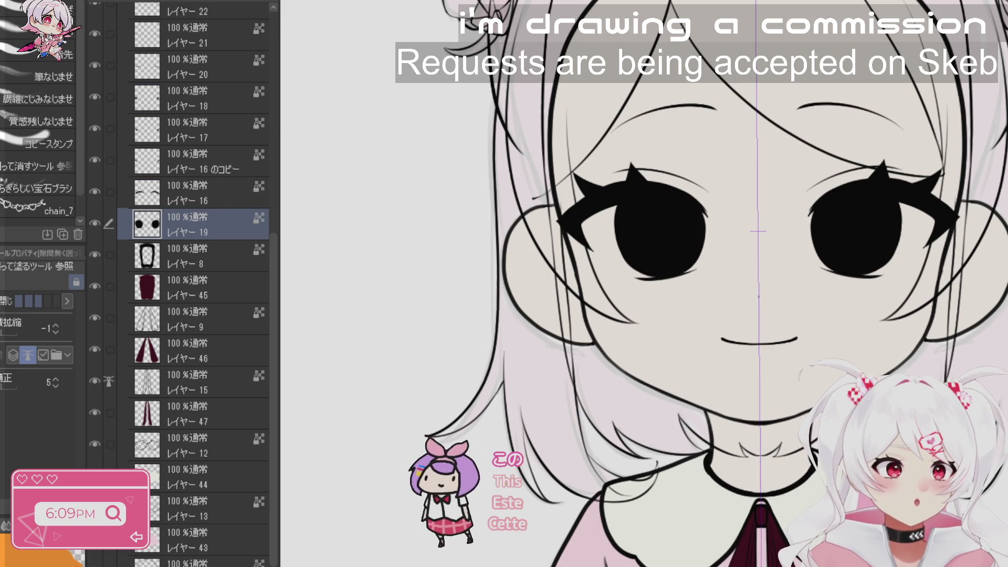
{"action": "scroll", "coordinate": [647, 248], "scroll_direction": "down", "scroll_amount": 3}
{"action": "left_click", "coordinate": [564, 256], "text": "alt"}
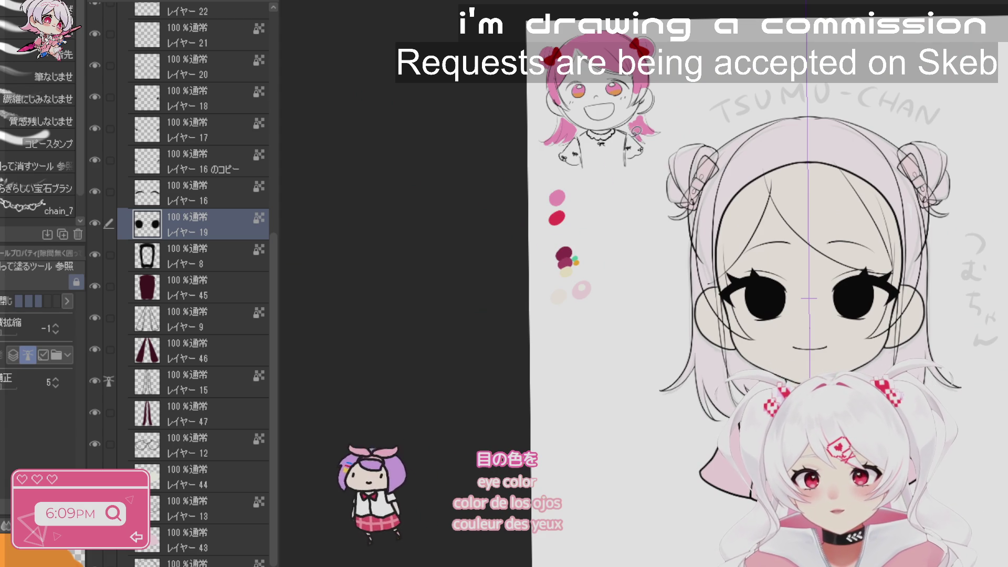
- Fill both pupils flat pink and zoom in on the left eye
{"action": "scroll", "coordinate": [718, 157], "scroll_direction": "up", "scroll_amount": 2}
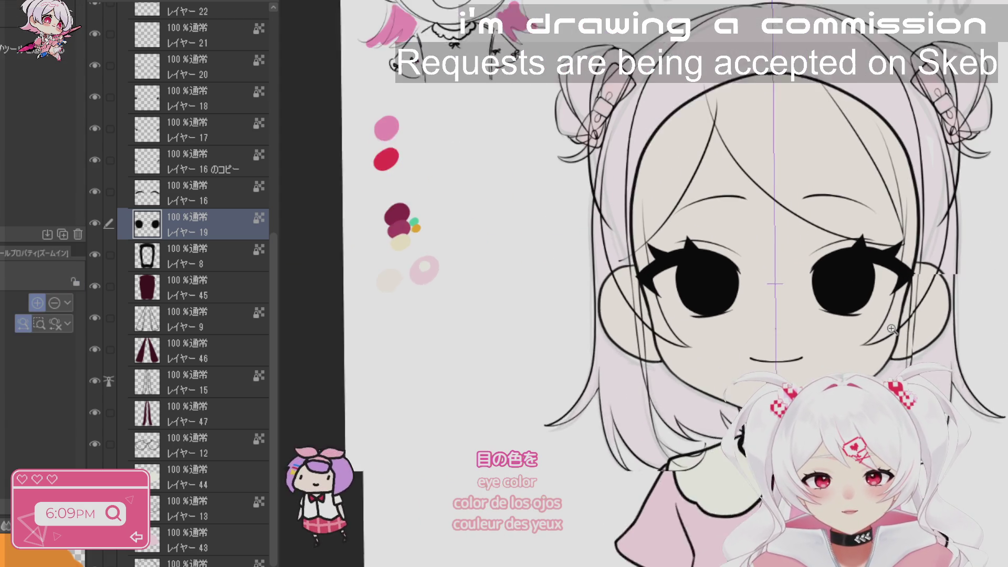
{"action": "key", "text": "alt+BackSpace"}
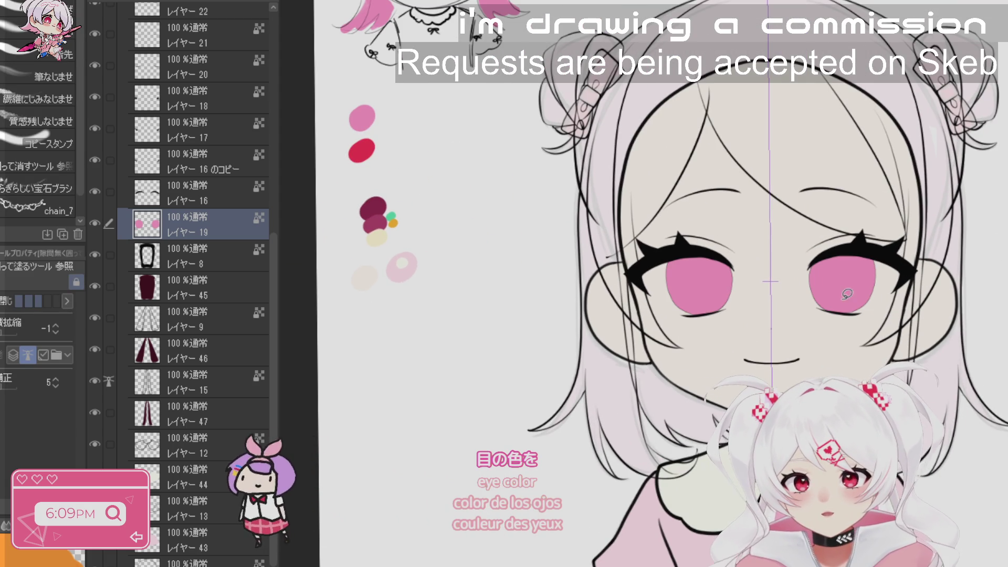
{"action": "key", "text": "p"}
{"action": "key", "text": "g"}
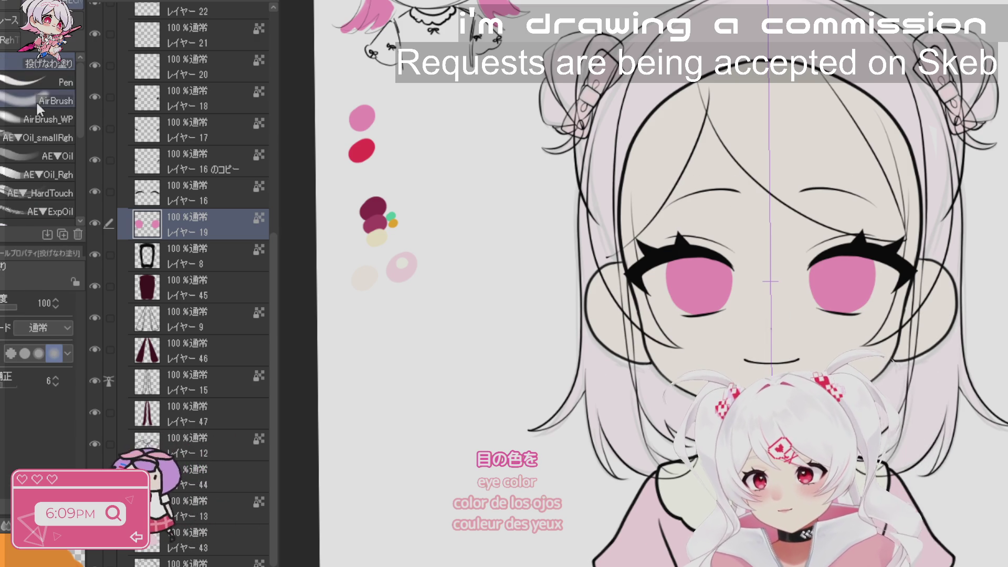
{"action": "key", "text": "b"}
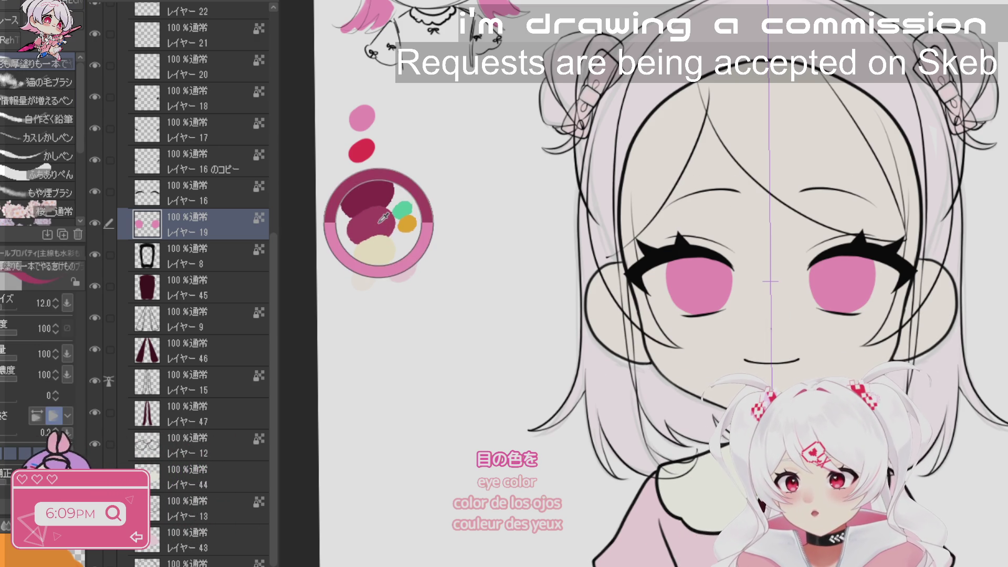
{"action": "left_click", "coordinate": [713, 318]}
{"action": "left_click", "coordinate": [712, 318]}
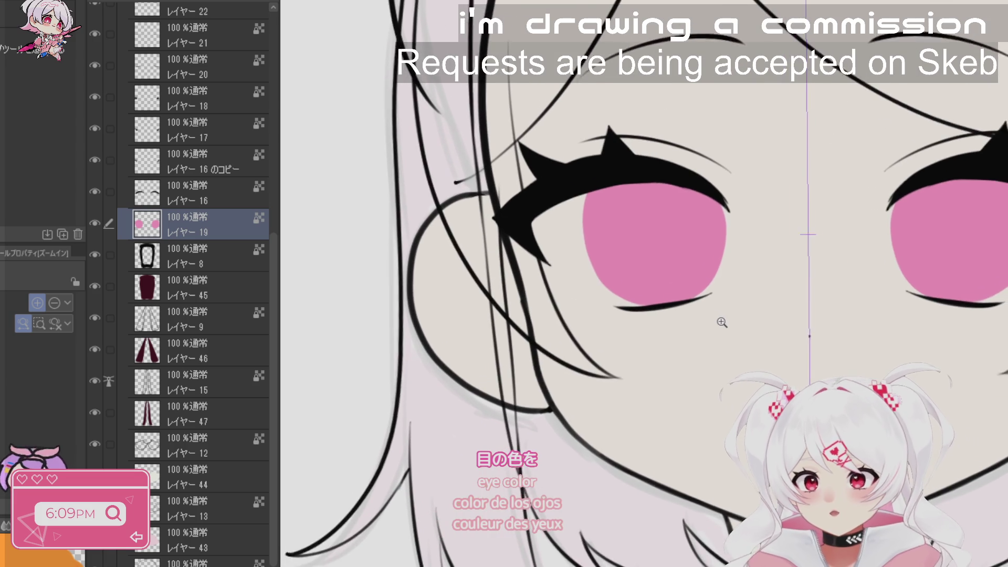
{"action": "key", "text": "b"}
- Lower the eye layer's opacity and test a pink stroke on the eye, then undo it
{"action": "left_click", "coordinate": [220, 10]}
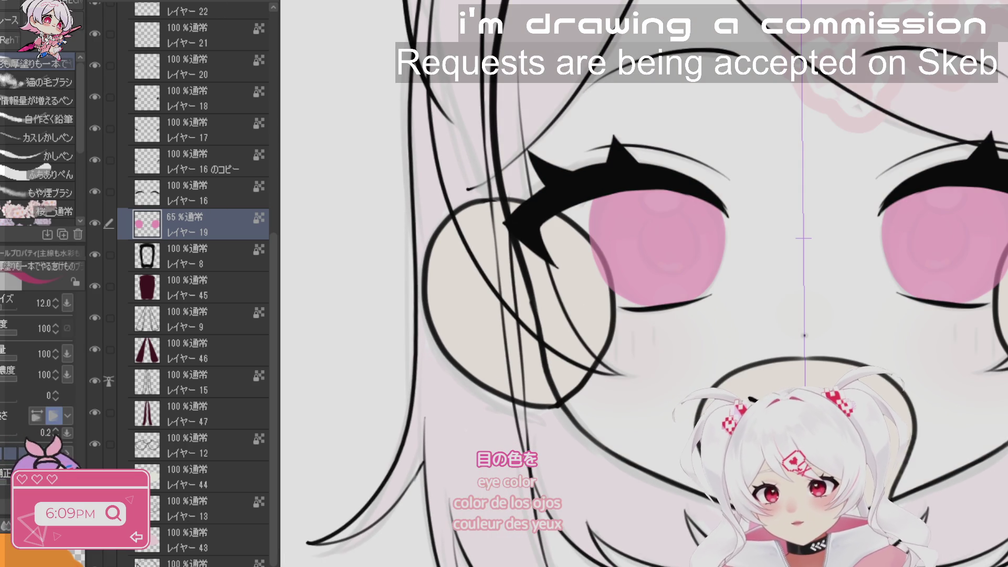
{"action": "scroll", "coordinate": [652, 220], "scroll_direction": "up", "scroll_amount": 2}
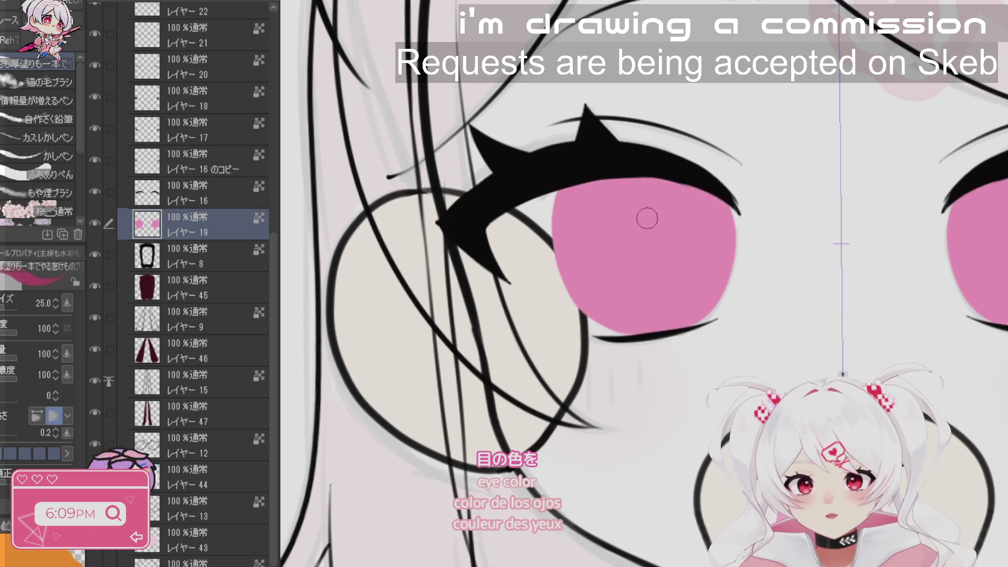
{"action": "left_click_drag", "start_coordinate": [643, 214], "coordinate": [639, 268]}
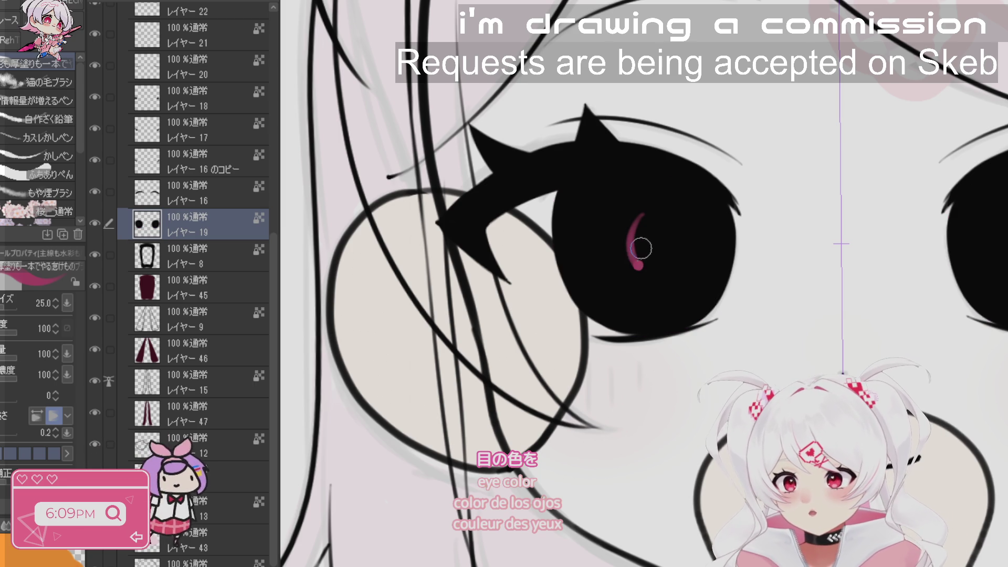
{"action": "key", "text": "ctrl+z"}
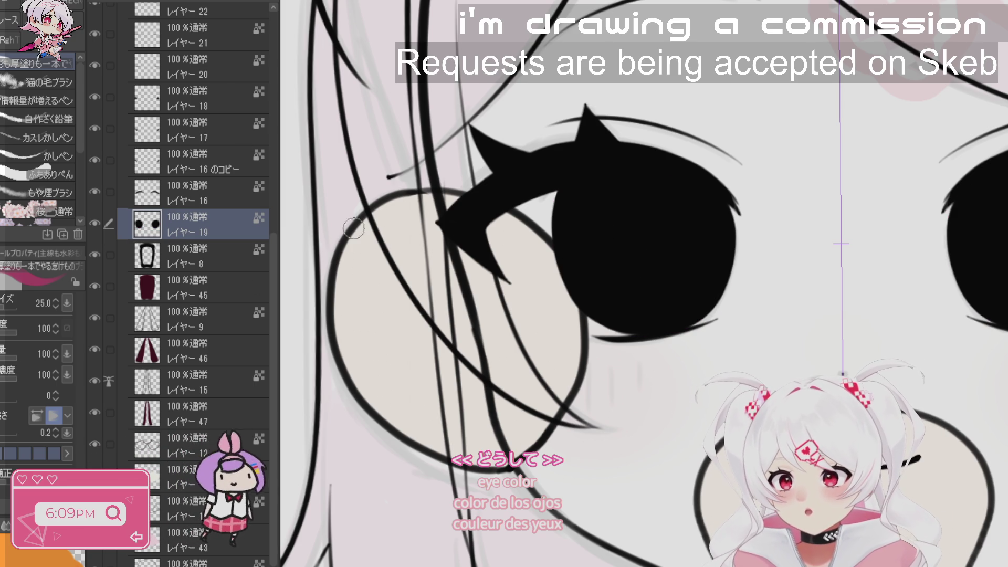
{"action": "scroll", "coordinate": [353, 227], "scroll_direction": "down", "scroll_amount": 5}
- Sample the pink swatch, recolour both pupils pink, and set layer 19 to 75% opacity
{"action": "left_click", "coordinate": [395, 112], "text": "alt"}
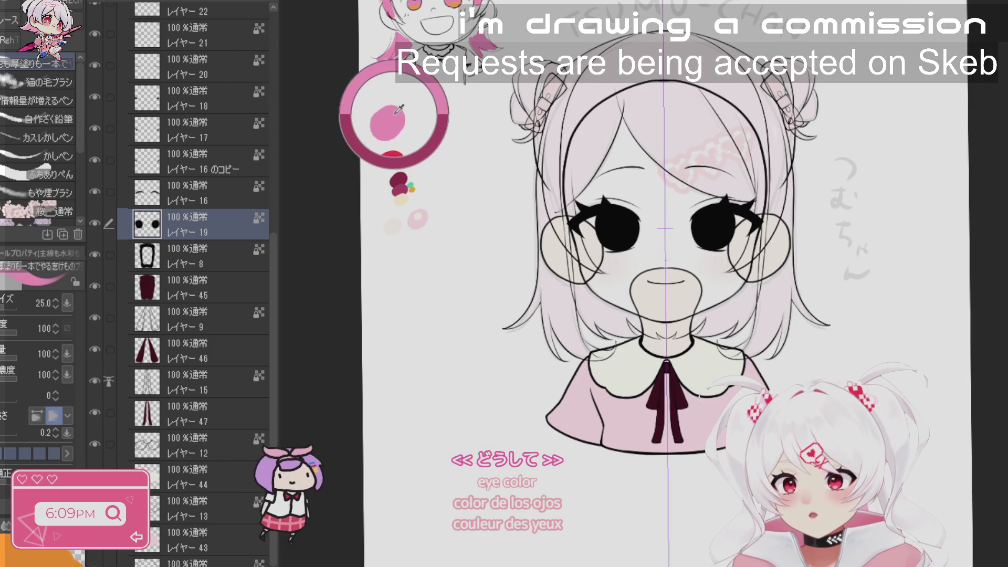
{"action": "key", "text": "g"}
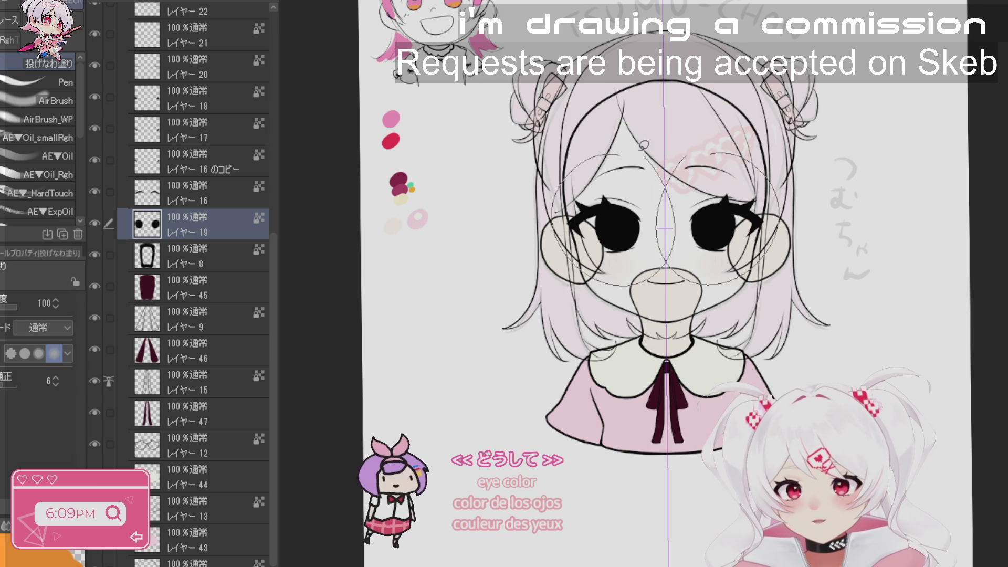
{"action": "key", "text": "Delete"}
{"action": "key", "text": "ctrl+z"}
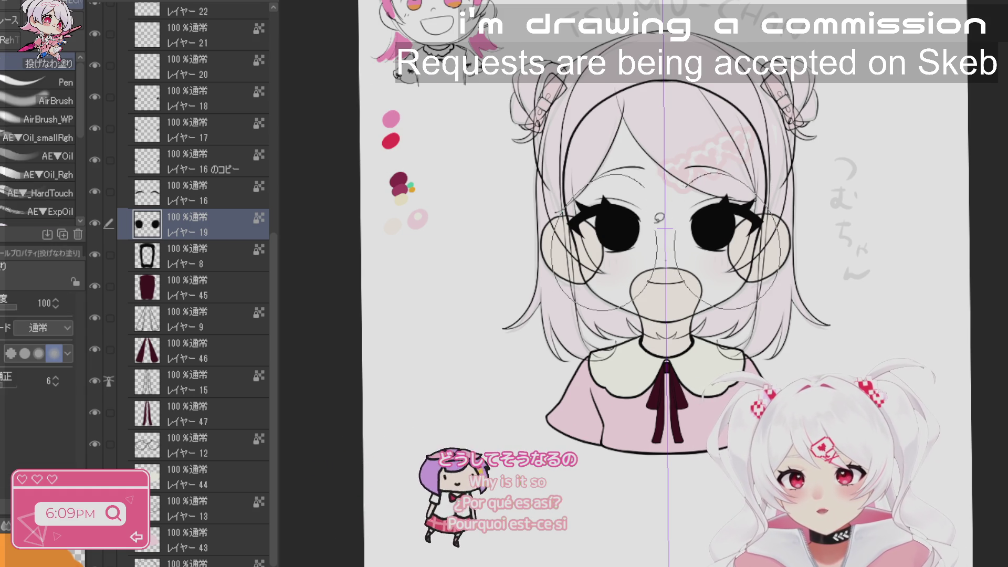
{"action": "key", "text": "ctrl+shift+u"}
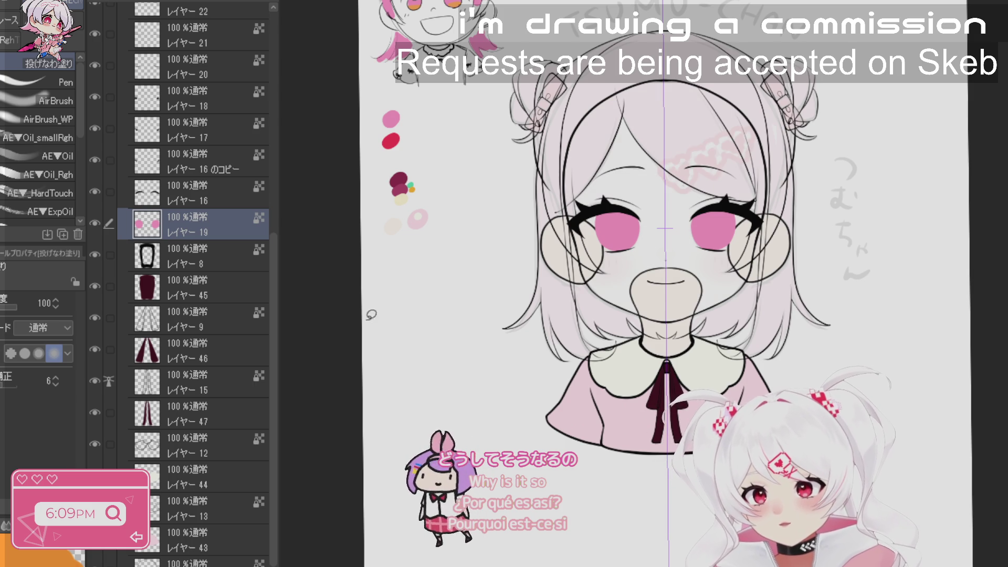
{"action": "mouse_move", "coordinate": [272, 383]}
{"action": "left_mouse_down"}
{"action": "mouse_move", "coordinate": [272, 489]}
{"action": "mouse_move", "coordinate": [282, 424]}
{"action": "left_mouse_up"}
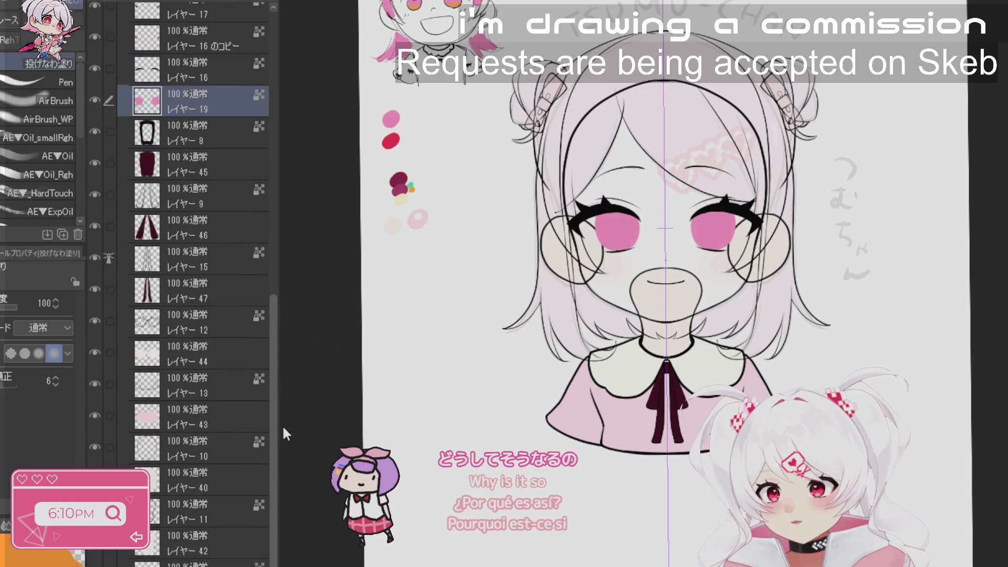
{"action": "scroll", "coordinate": [242, 80], "scroll_direction": "up", "scroll_amount": 5}
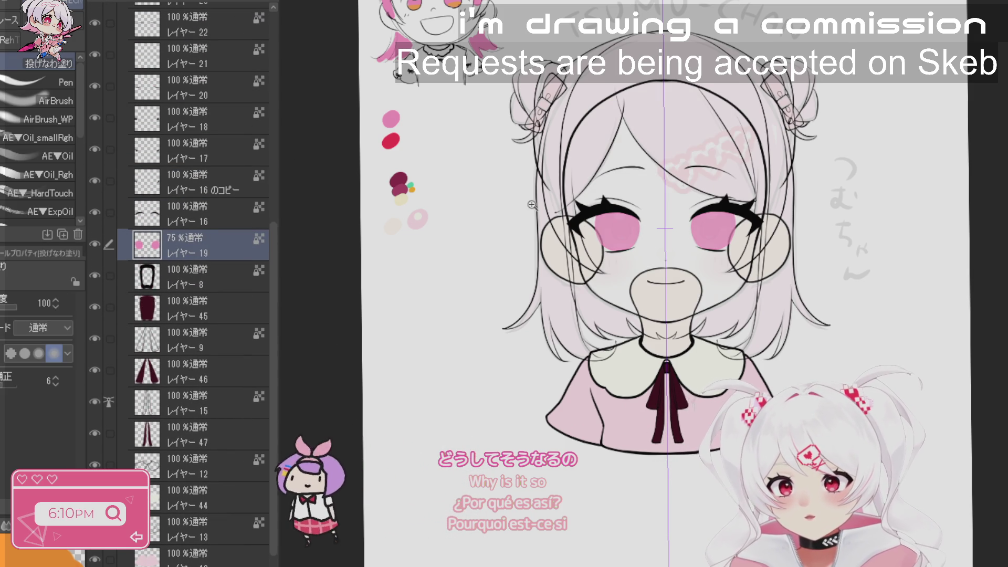
- Try a mirrored ring-shaped pupil in both eyes, then undo back to the full-opacity iris layer
{"action": "scroll", "coordinate": [618, 231], "scroll_direction": "up", "scroll_amount": 5}
{"action": "left_click_drag", "start_coordinate": [728, 311], "coordinate": [684, 347]}
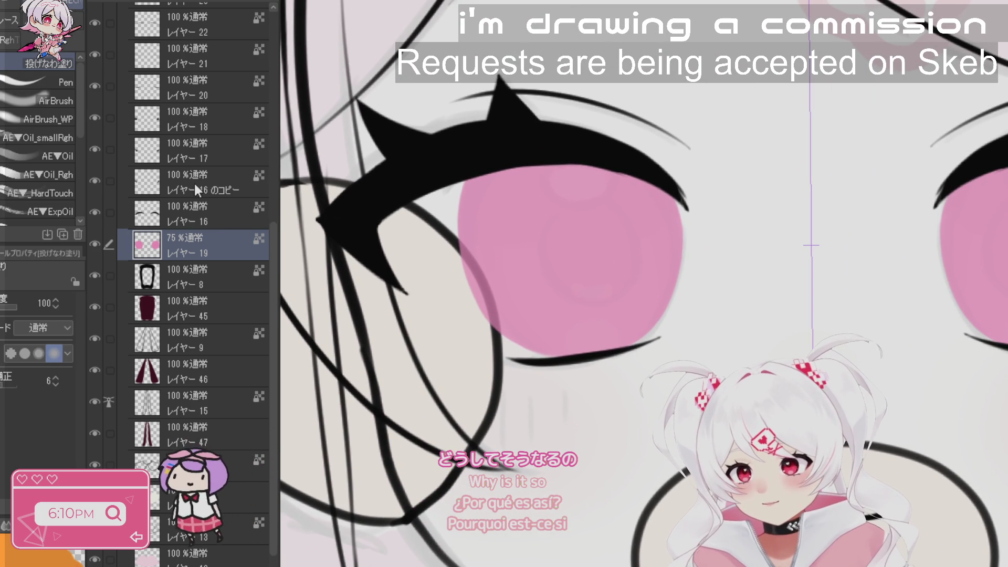
{"action": "key", "text": "j"}
{"action": "key", "text": "p"}
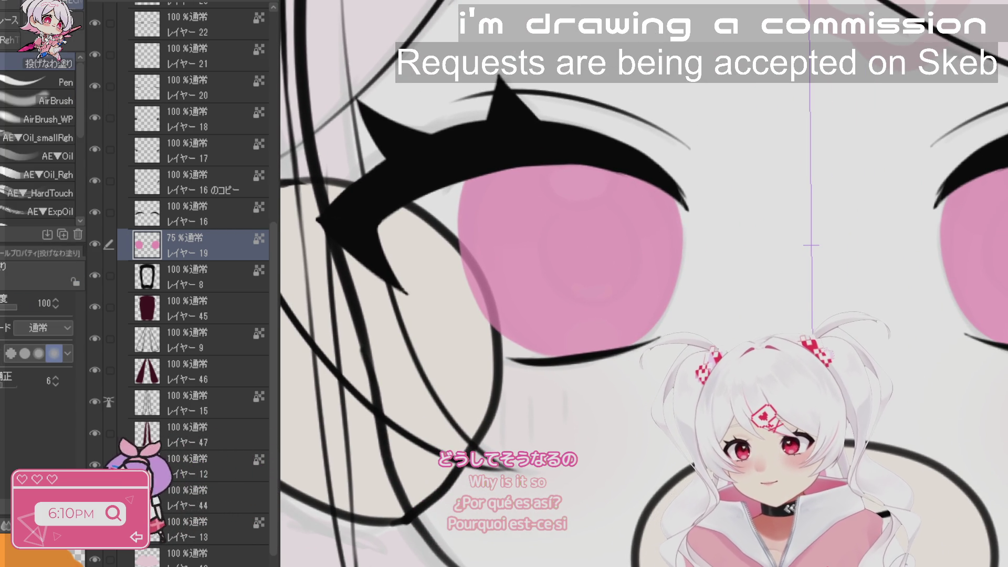
{"action": "key", "text": "b"}
{"action": "scroll", "coordinate": [783, 396], "scroll_direction": "down", "scroll_amount": 2}
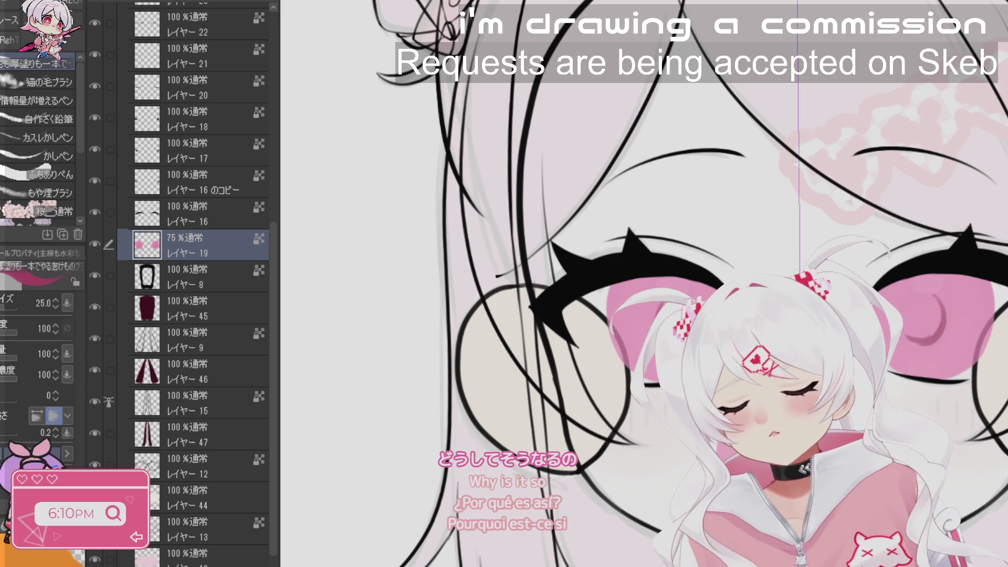
{"action": "left_click_drag", "start_coordinate": [661, 310], "coordinate": [701, 336]}
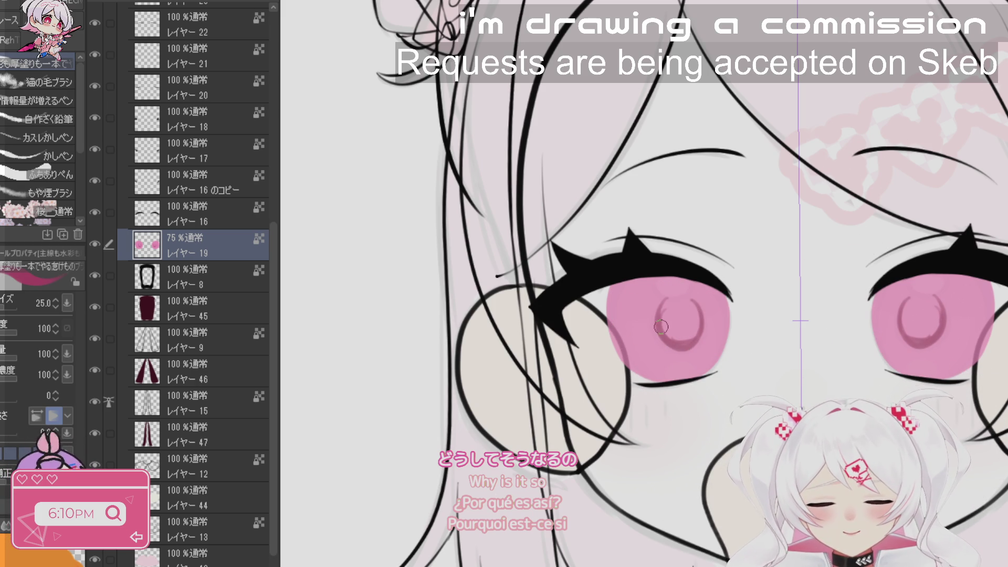
{"action": "key", "text": "ctrl+z"}
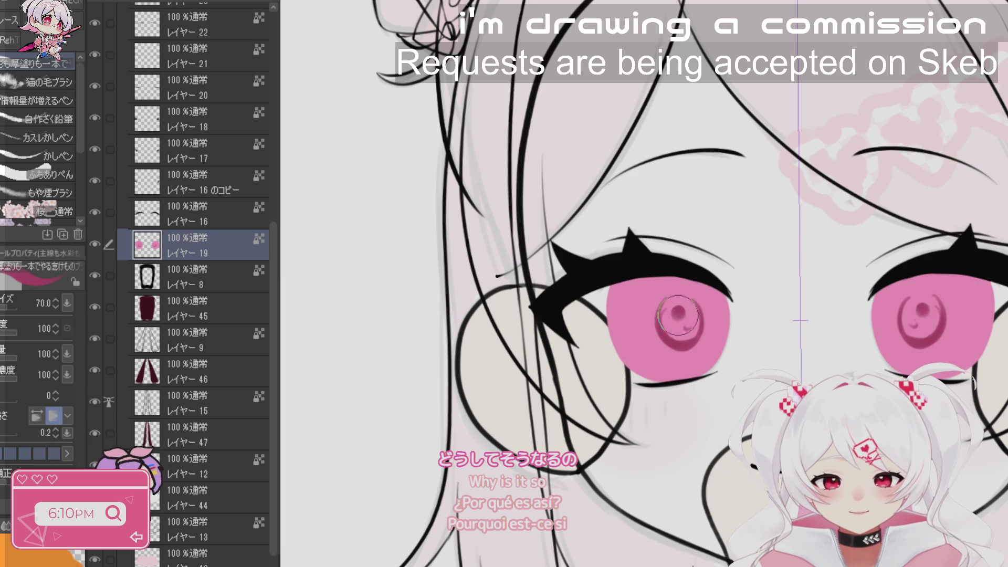
{"action": "key", "text": "ctrl+z"}
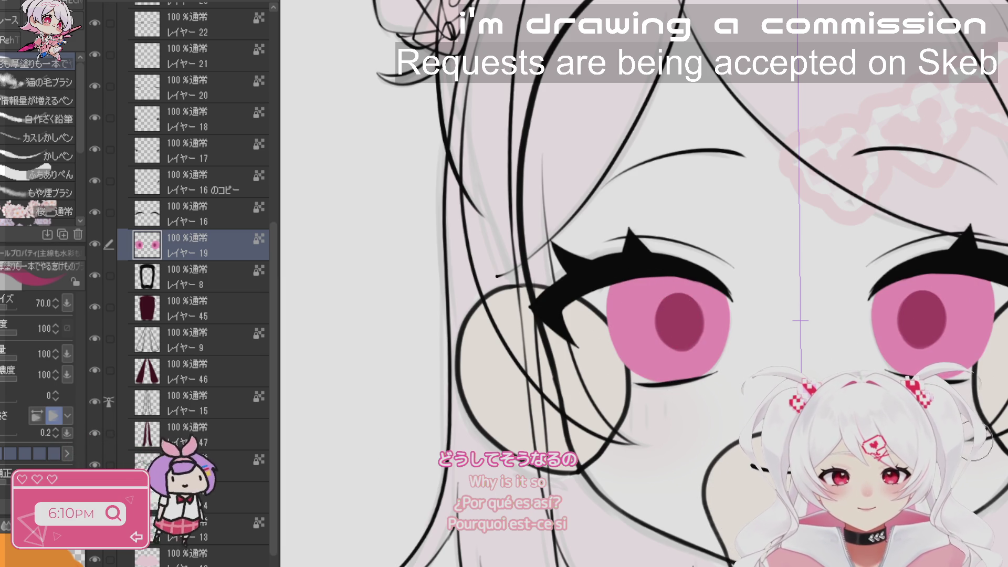
{"action": "key", "text": "minus"}
{"action": "key", "text": "minus"}
{"action": "key", "text": "minus"}
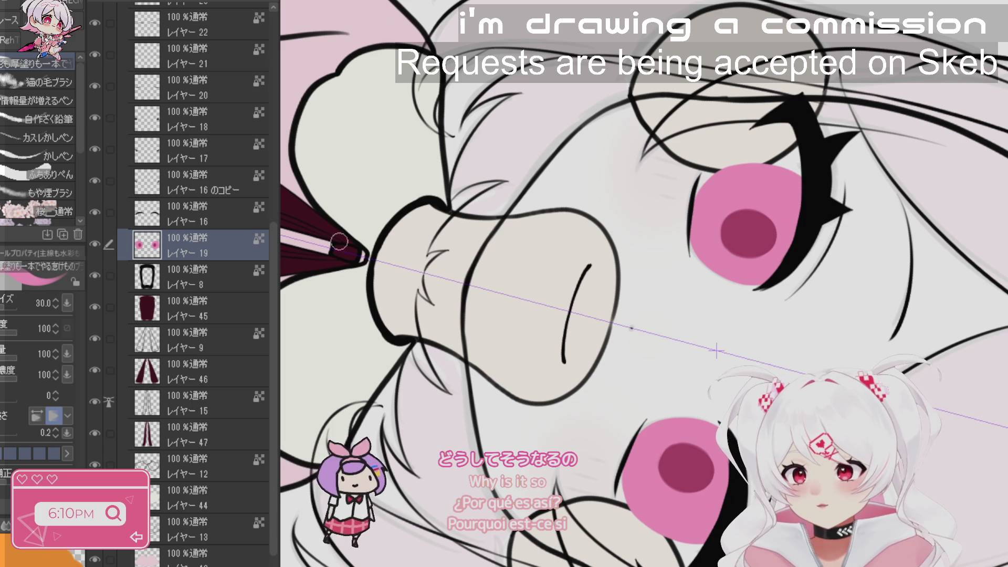
- Eyedrop the dark pupil colour and shade across the top of the iris
{"action": "key", "text": "minus"}
{"action": "key", "text": "minus"}
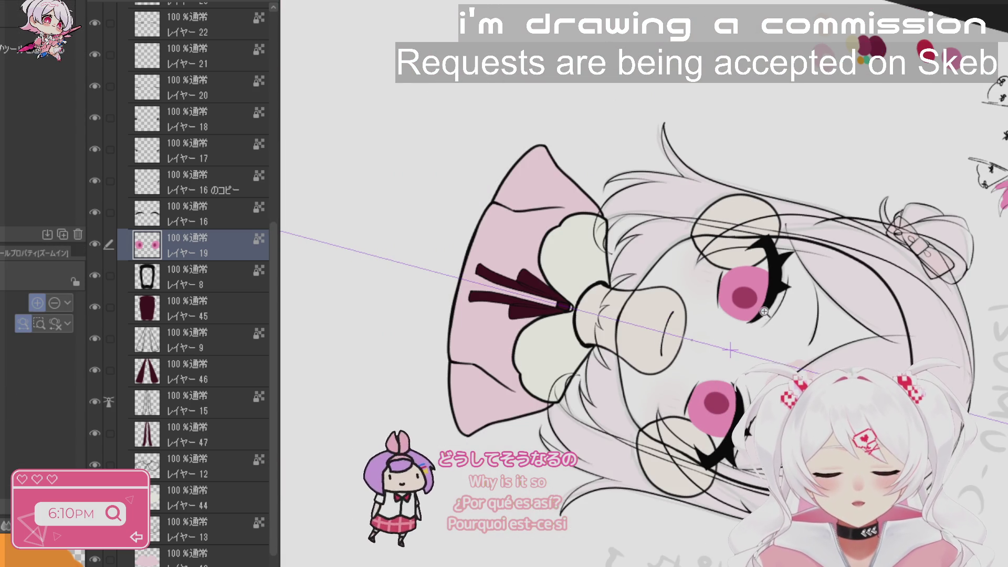
{"action": "left_click", "coordinate": [764, 312]}
{"action": "left_click", "coordinate": [706, 253]}
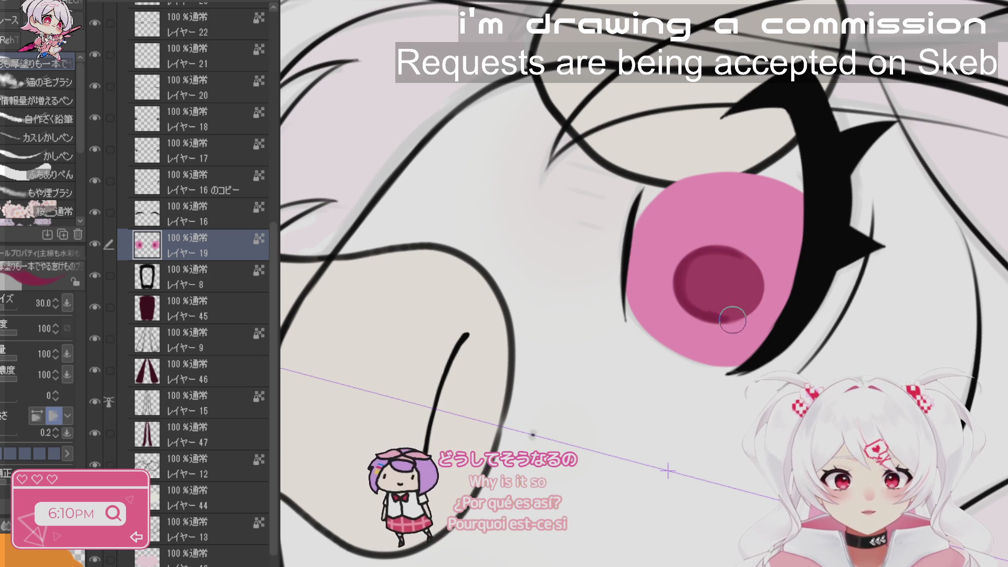
{"action": "left_click", "coordinate": [717, 282], "text": "alt"}
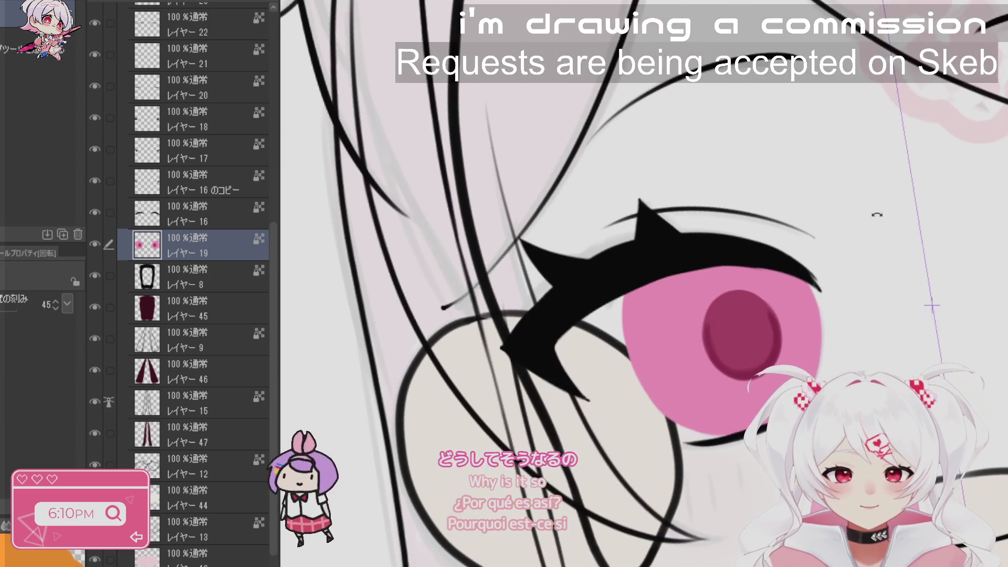
{"action": "left_click", "coordinate": [717, 336], "text": "alt"}
{"action": "left_click_drag", "start_coordinate": [630, 310], "coordinate": [809, 286]}
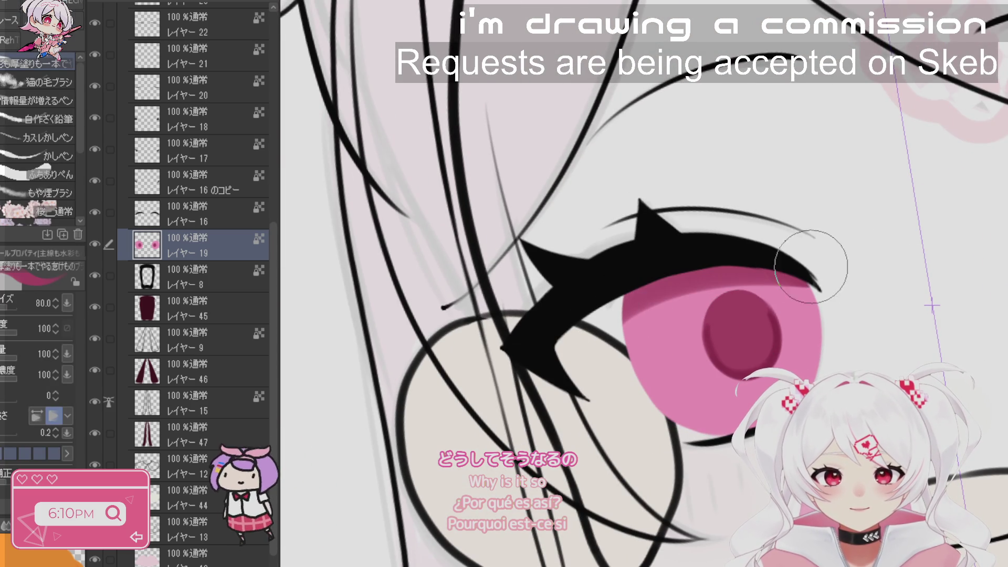
{"action": "mouse_move", "coordinate": [699, 284]}
{"action": "left_mouse_down"}
{"action": "mouse_move", "coordinate": [654, 326]}
{"action": "mouse_move", "coordinate": [662, 315]}
{"action": "mouse_move", "coordinate": [620, 383]}
{"action": "left_mouse_up"}
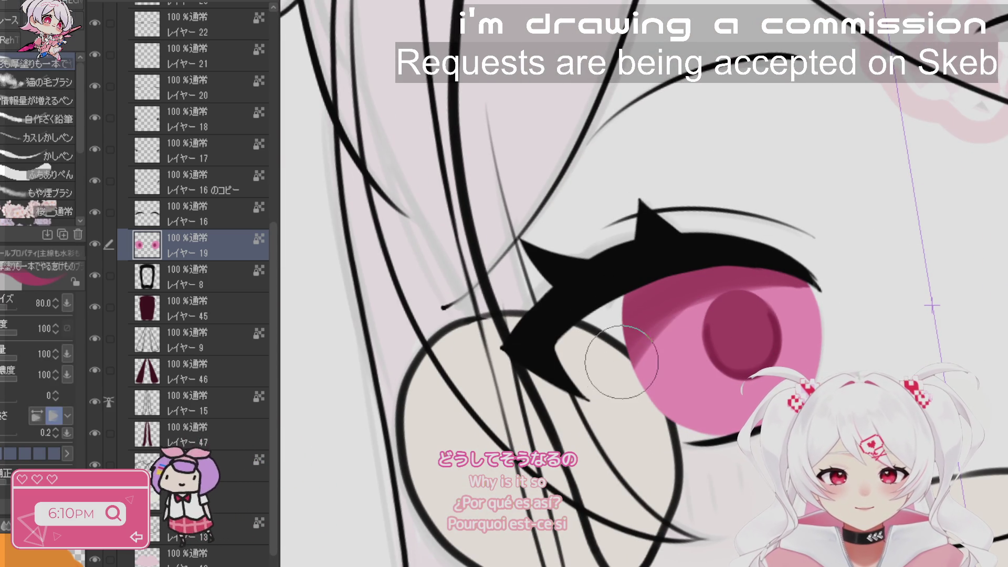
{"action": "left_click_drag", "start_coordinate": [759, 281], "coordinate": [843, 324]}
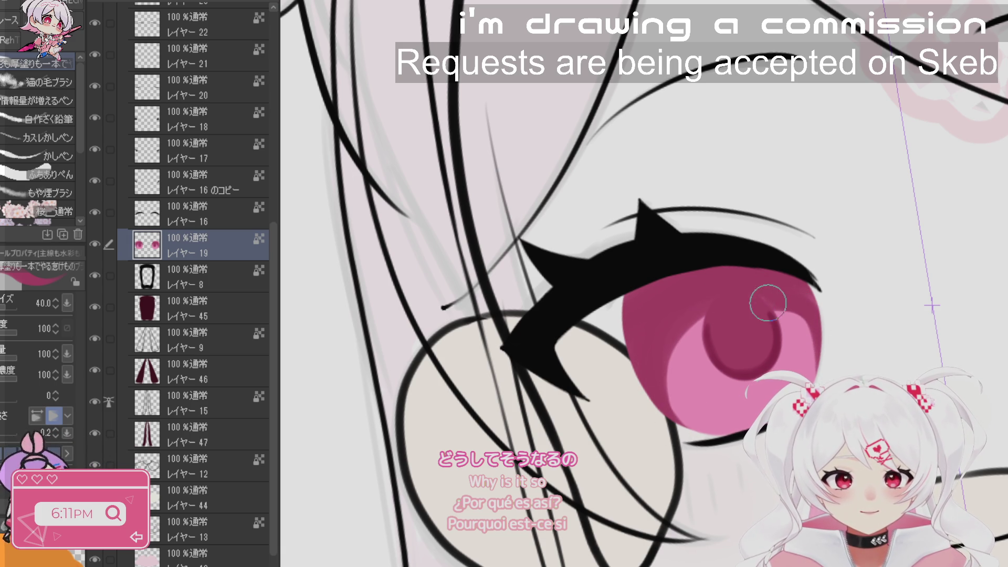
- Enlarge the brush to 40 and deepen the crimson over both upper irises
{"action": "left_click_drag", "start_coordinate": [768, 303], "coordinate": [740, 223]}
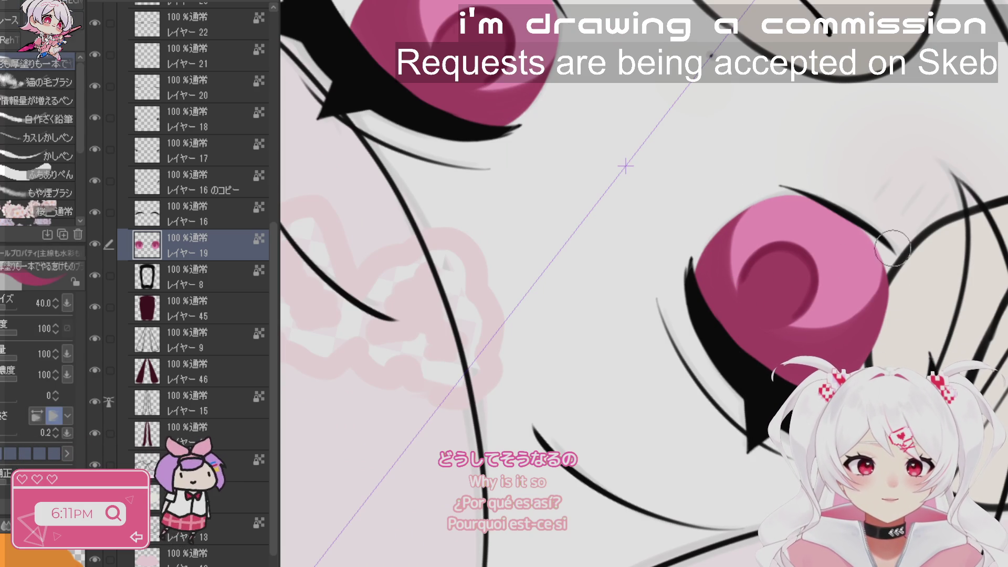
{"action": "key", "text": "r"}
{"action": "scroll", "coordinate": [759, 341], "scroll_direction": "down", "scroll_amount": 3}
{"action": "scroll", "coordinate": [643, 294], "scroll_direction": "up", "scroll_amount": 3}
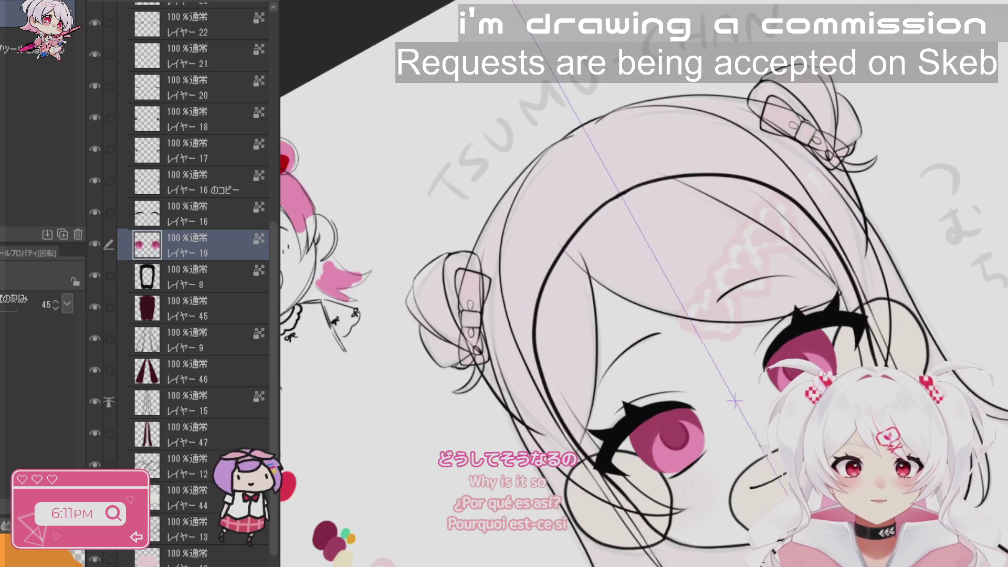
{"action": "key", "text": "p"}
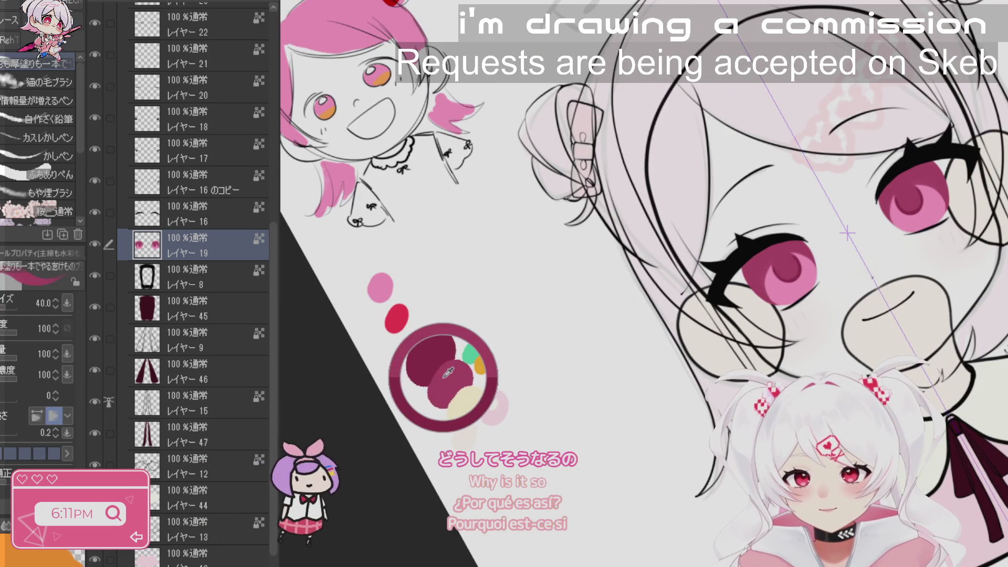
{"action": "scroll", "coordinate": [812, 315], "scroll_direction": "up", "scroll_amount": 2}
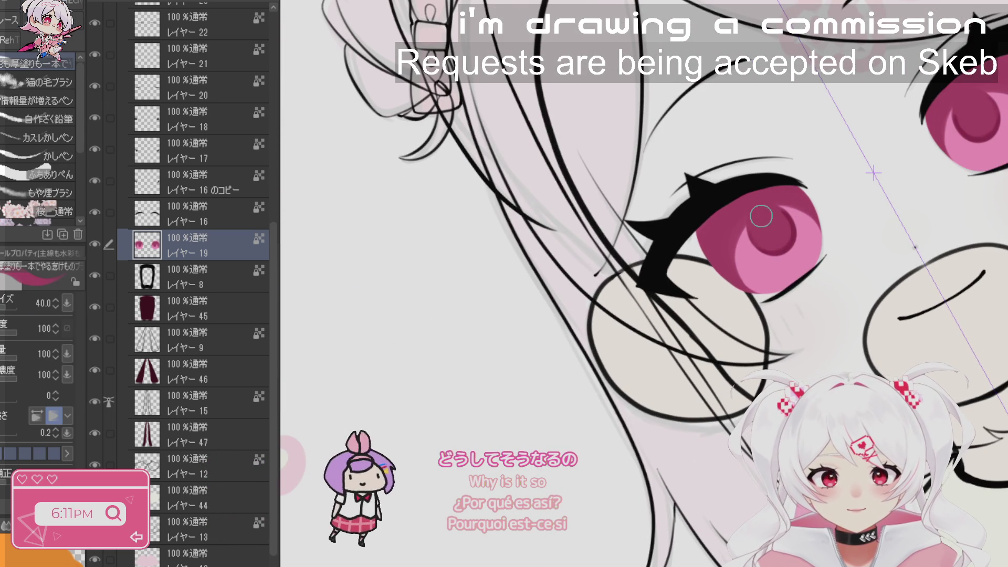
{"action": "scroll", "coordinate": [623, 348], "scroll_direction": "down", "scroll_amount": 2}
{"action": "scroll", "coordinate": [799, 341], "scroll_direction": "down", "scroll_amount": 1}
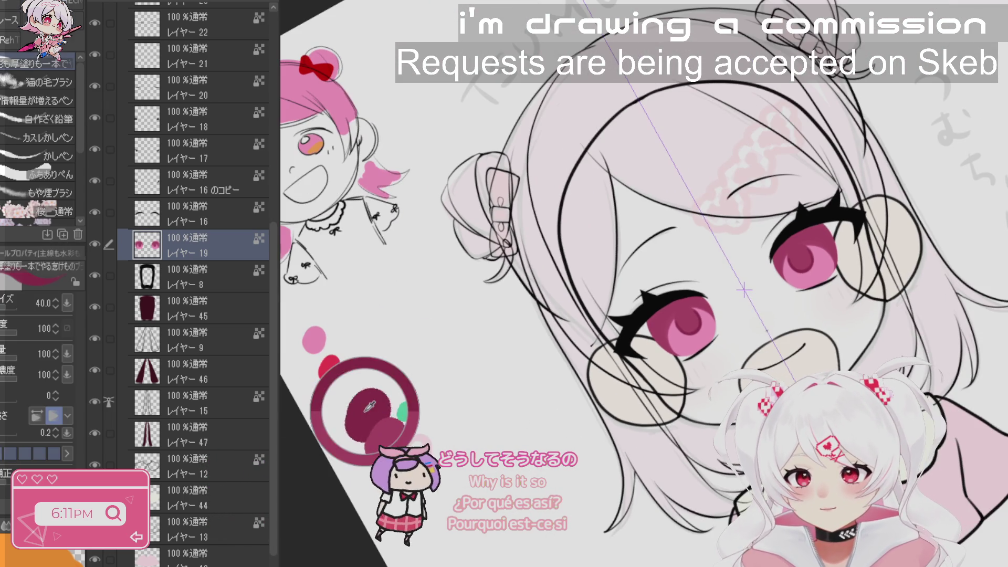
{"action": "scroll", "coordinate": [799, 341], "scroll_direction": "up", "scroll_amount": 3}
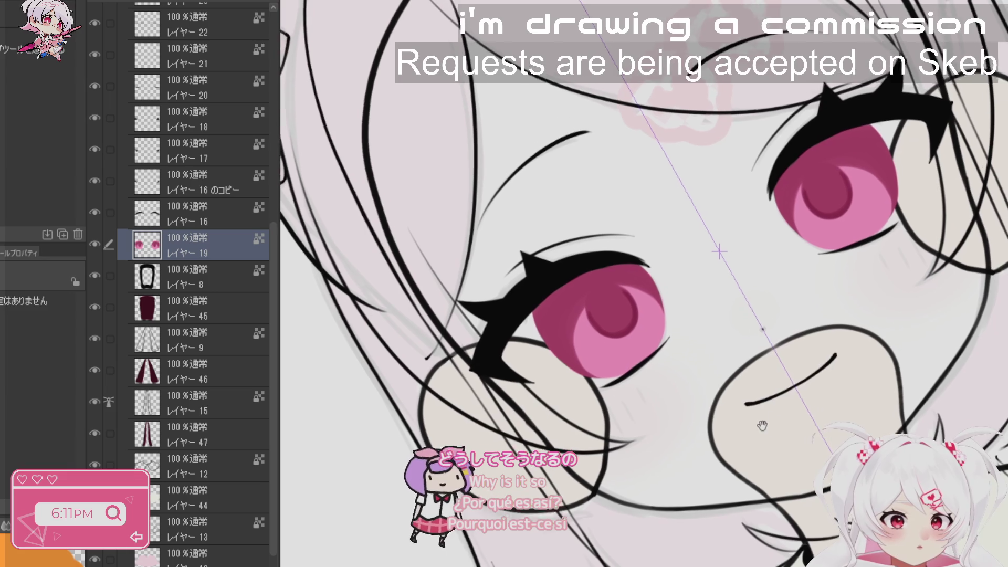
{"action": "left_click_drag", "start_coordinate": [772, 411], "coordinate": [783, 426]}
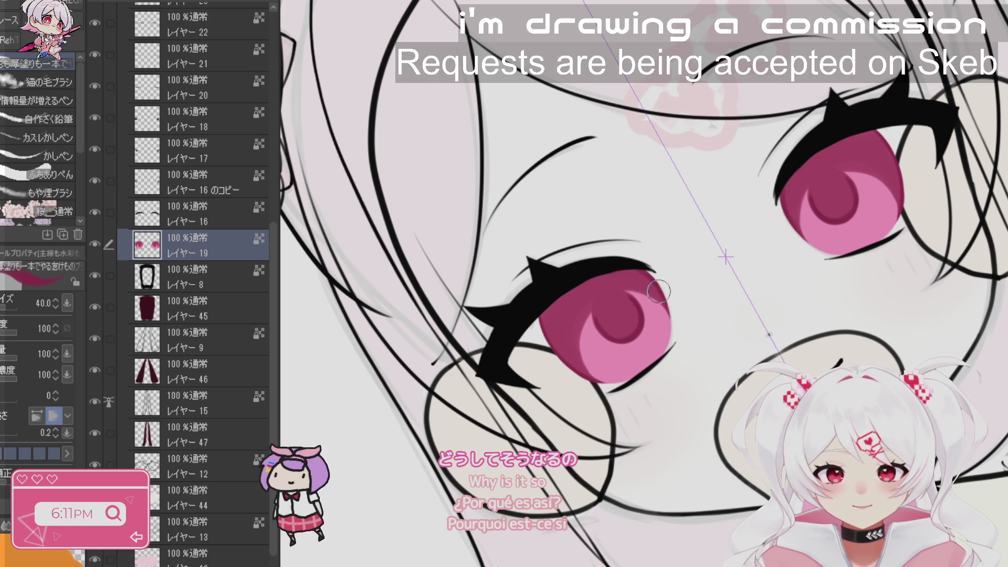
{"action": "left_click_drag", "start_coordinate": [658, 287], "coordinate": [566, 404]}
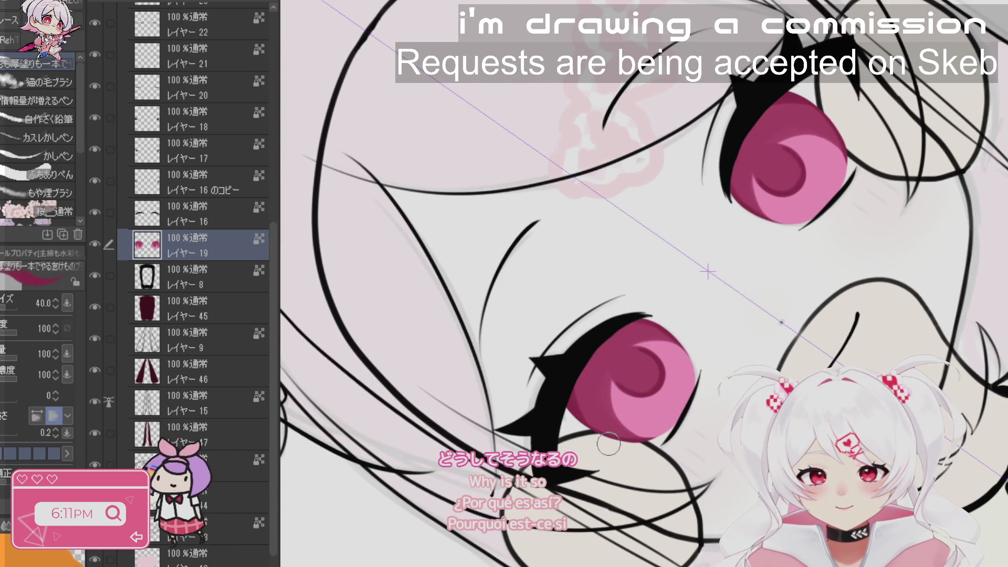
{"action": "left_click_drag", "start_coordinate": [720, 352], "coordinate": [650, 318]}
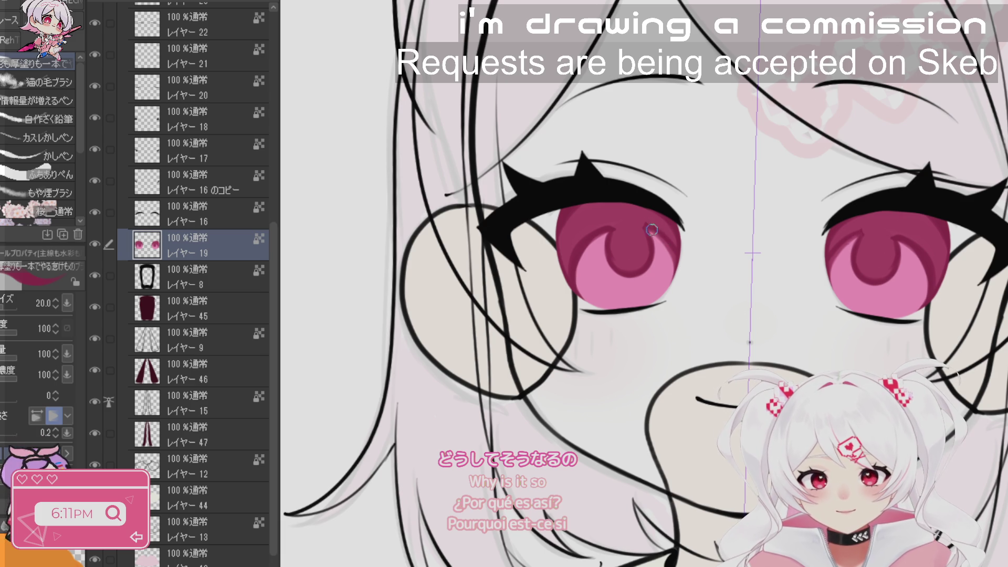
{"action": "key", "text": "bracketright"}
{"action": "key", "text": "bracketright"}
{"action": "key", "text": "bracketright"}
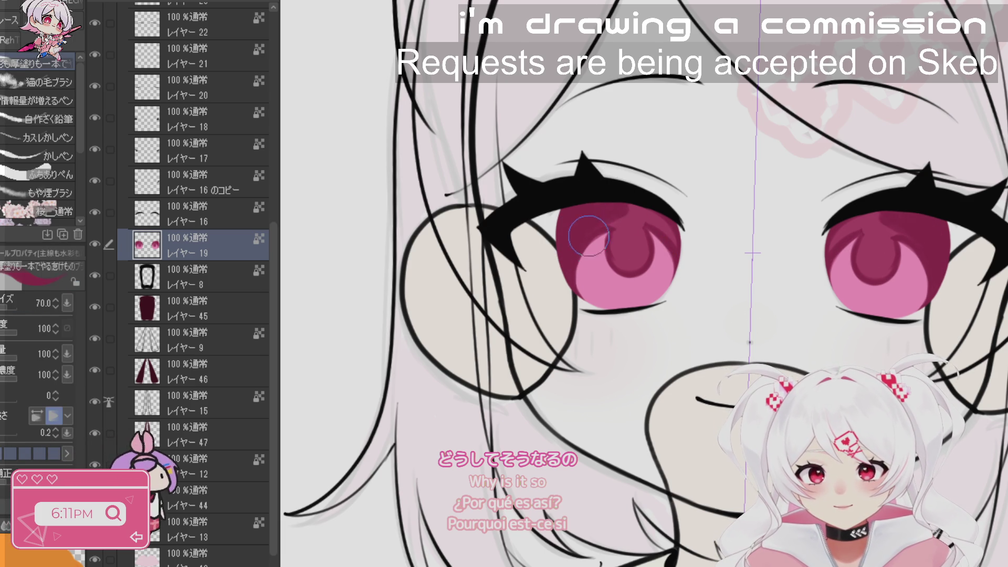
{"action": "left_click_drag", "start_coordinate": [591, 229], "coordinate": [622, 249]}
{"action": "left_click_drag", "start_coordinate": [872, 234], "coordinate": [882, 263]}
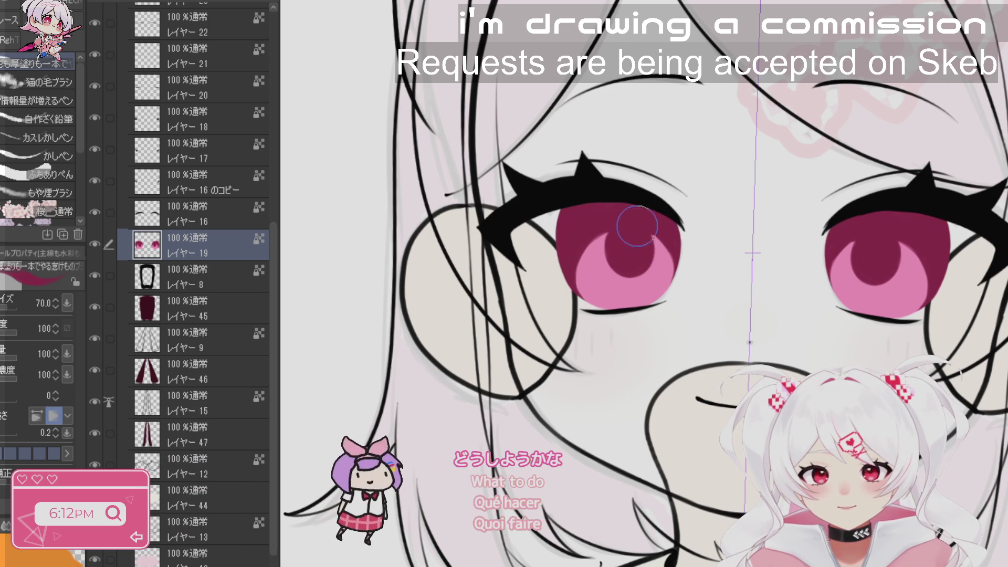
- Sample a swatch colour and enlarge the brush to 200
{"action": "key", "text": "ctrl+space"}
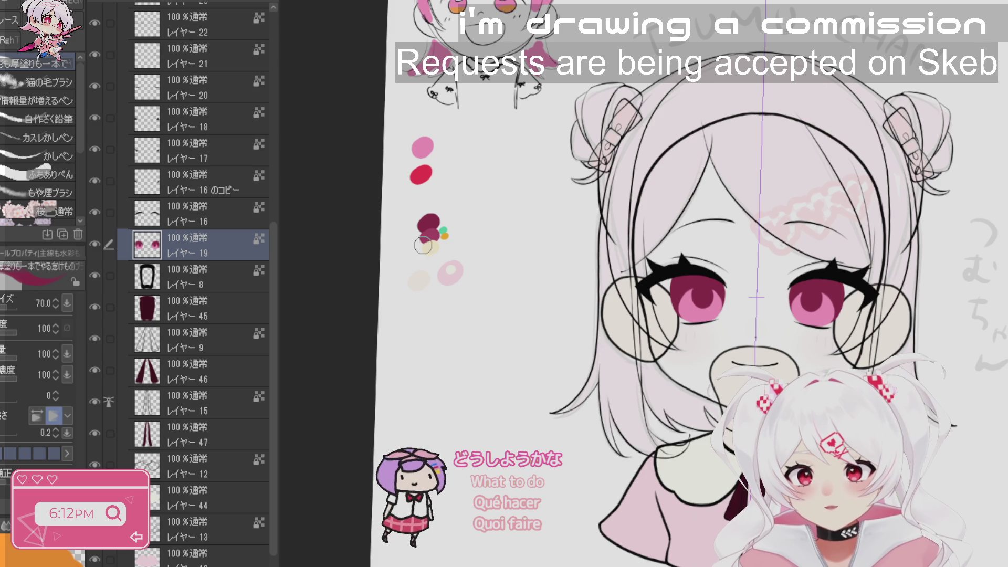
{"action": "left_click", "coordinate": [424, 244], "text": "alt"}
{"action": "scroll", "coordinate": [668, 266], "scroll_direction": "up", "scroll_amount": 2}
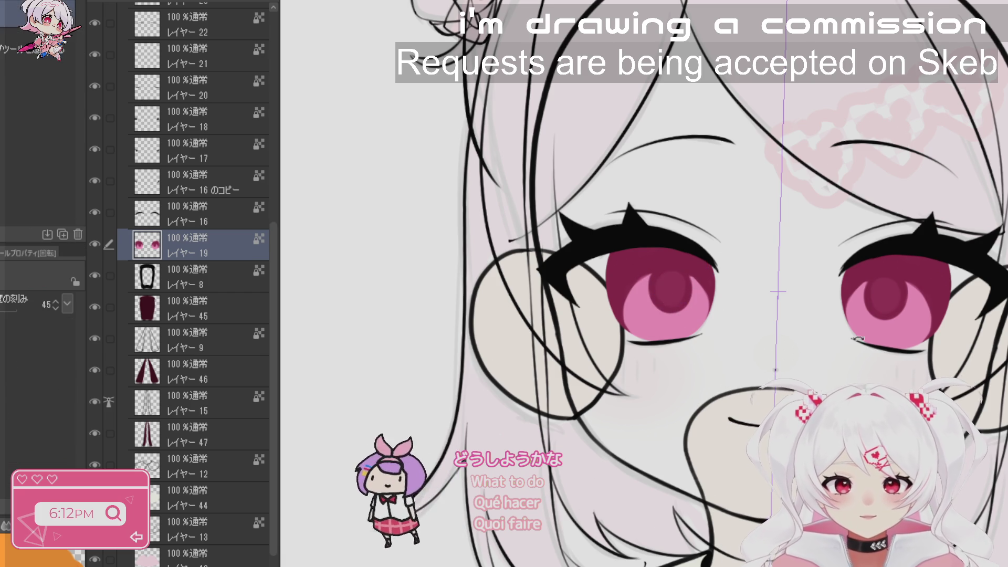
{"action": "key", "text": "asciicircum"}
{"action": "key", "text": "bracketright"}
{"action": "key", "text": "bracketright"}
{"action": "key", "text": "bracketright"}
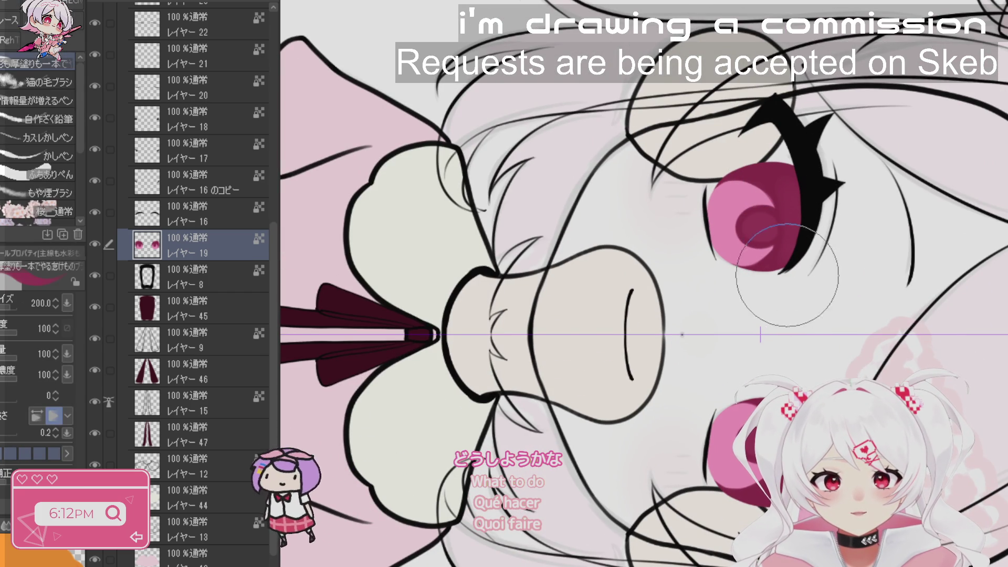
- Re-level and zoom out the view, then add a new layer, レイヤー48, above the eye layer
{"action": "left_click", "coordinate": [972, 489], "text": "alt"}
{"action": "mouse_move", "coordinate": [803, 565]}
{"action": "left_mouse_down"}
{"action": "mouse_move", "coordinate": [850, 538]}
{"action": "mouse_move", "coordinate": [970, 318]}
{"action": "mouse_move", "coordinate": [954, 177]}
{"action": "mouse_move", "coordinate": [931, 125]}
{"action": "left_mouse_up"}
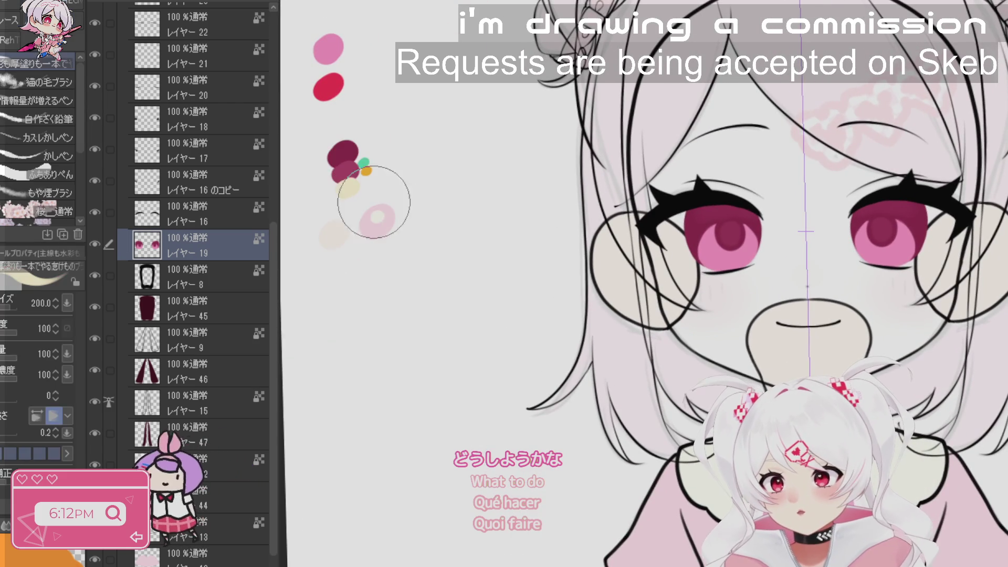
{"action": "scroll", "coordinate": [720, 254], "scroll_direction": "up", "scroll_amount": 3}
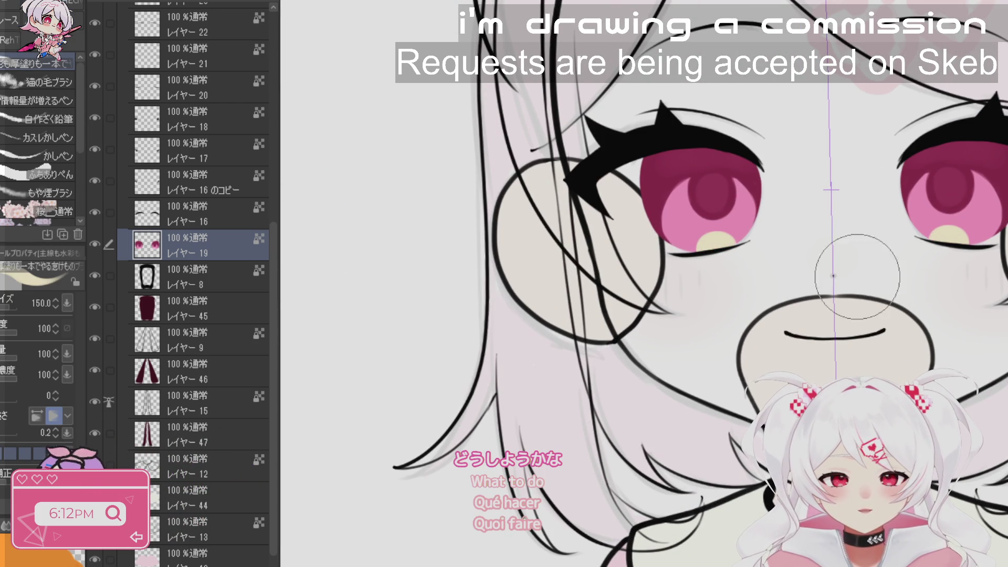
{"action": "mouse_move", "coordinate": [857, 277]}
{"action": "left_mouse_down"}
{"action": "mouse_move", "coordinate": [829, 177]}
{"action": "mouse_move", "coordinate": [766, 110]}
{"action": "mouse_move", "coordinate": [706, 80]}
{"action": "left_mouse_up"}
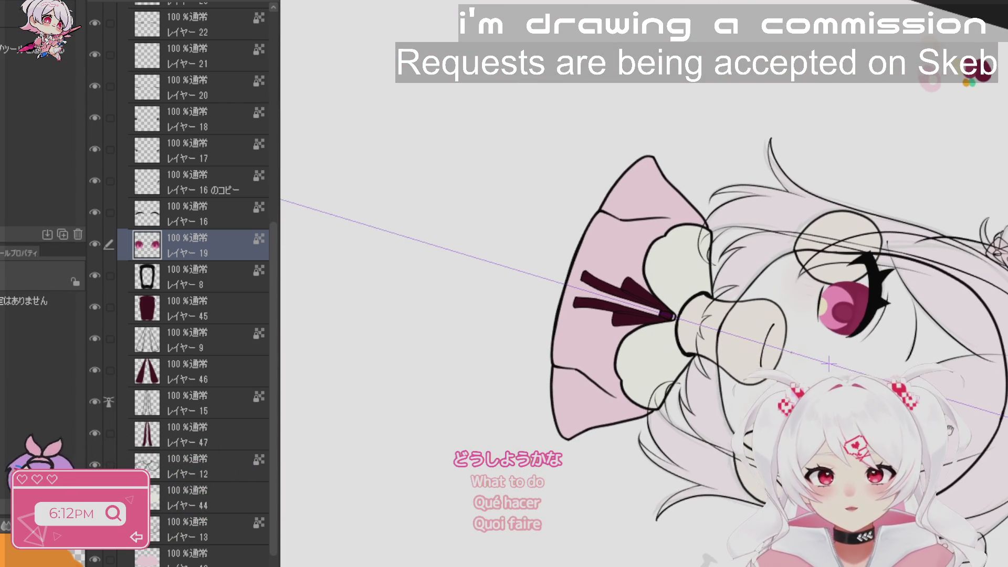
{"action": "key", "text": "ctrl+shift+n"}
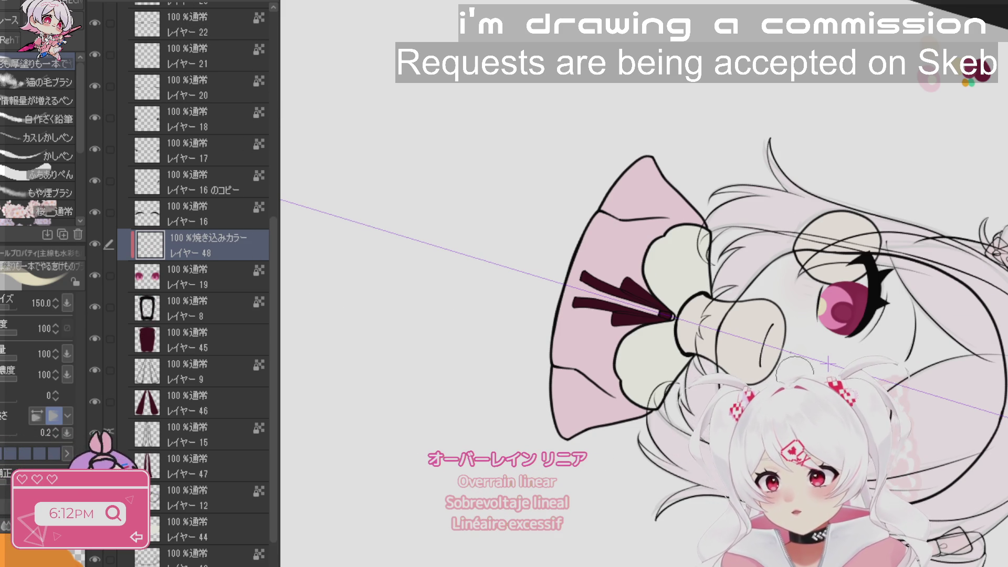
- Airbrush soft pink blush across the cheeks and squash it upward from the bottom edge
{"action": "left_click_drag", "start_coordinate": [795, 370], "coordinate": [625, 291]}
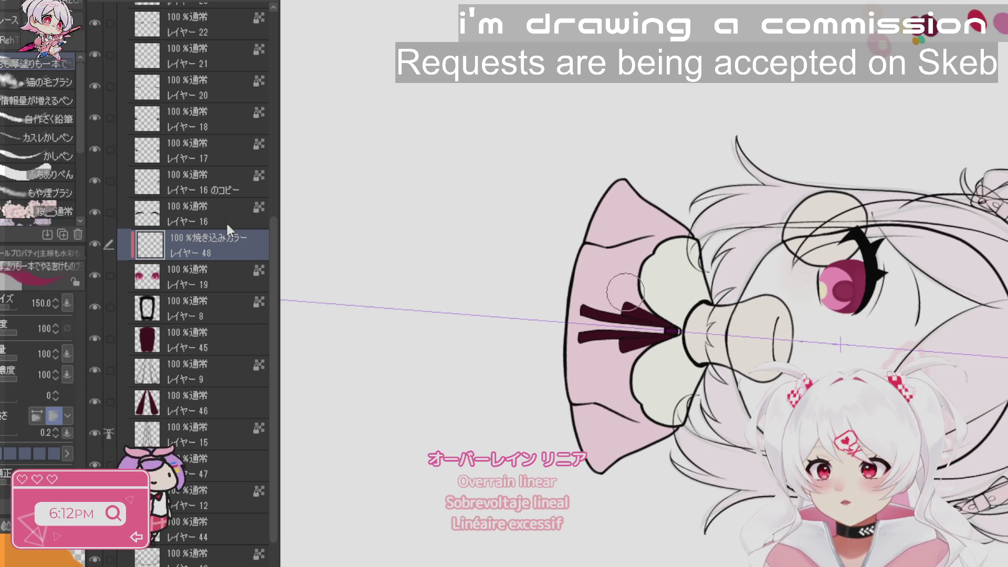
{"action": "key", "text": "b"}
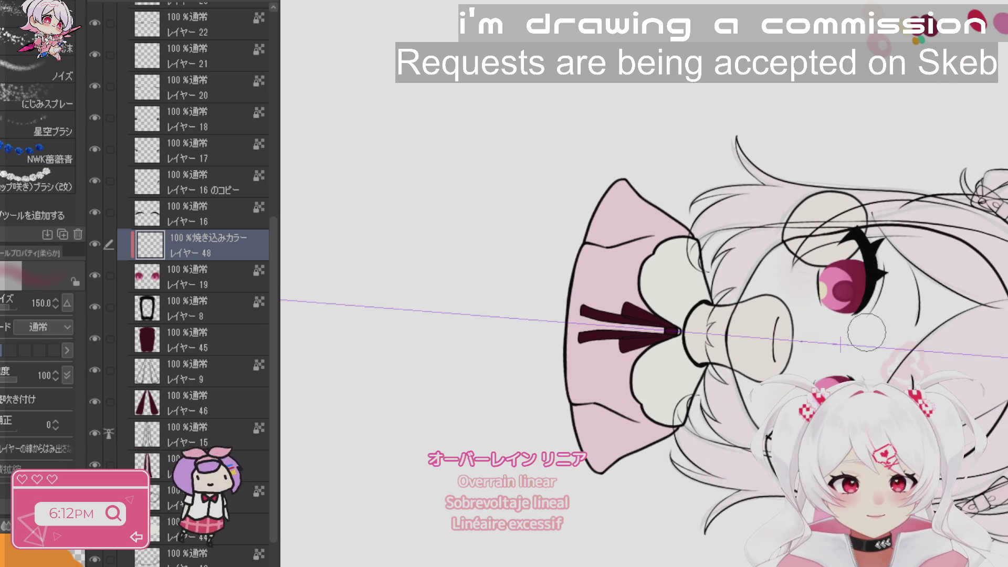
{"action": "mouse_move", "coordinate": [866, 332]}
{"action": "left_mouse_down"}
{"action": "mouse_move", "coordinate": [865, 244]}
{"action": "mouse_move", "coordinate": [864, 281]}
{"action": "mouse_move", "coordinate": [881, 263]}
{"action": "mouse_move", "coordinate": [857, 365]}
{"action": "mouse_move", "coordinate": [675, 233]}
{"action": "left_mouse_up"}
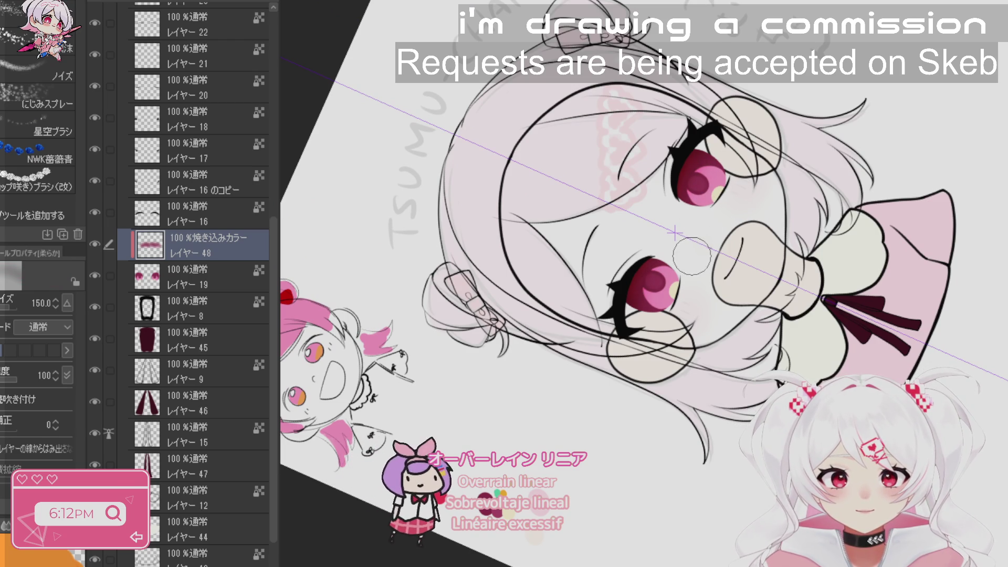
{"action": "key", "text": "r"}
{"action": "mouse_move", "coordinate": [711, 176]}
{"action": "left_mouse_down"}
{"action": "mouse_move", "coordinate": [814, 231]}
{"action": "mouse_move", "coordinate": [776, 206]}
{"action": "left_mouse_up"}
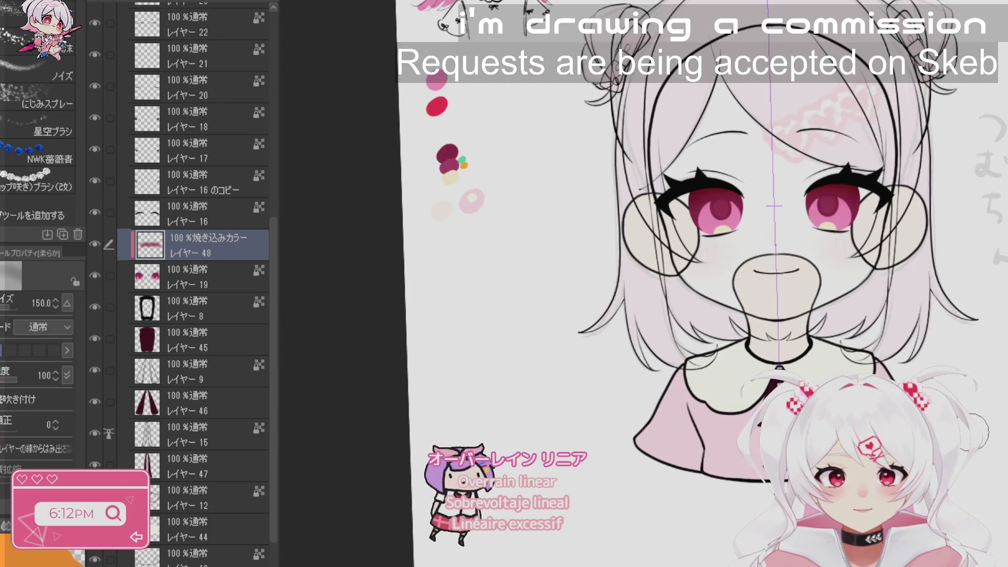
{"action": "key", "text": "ctrl+t"}
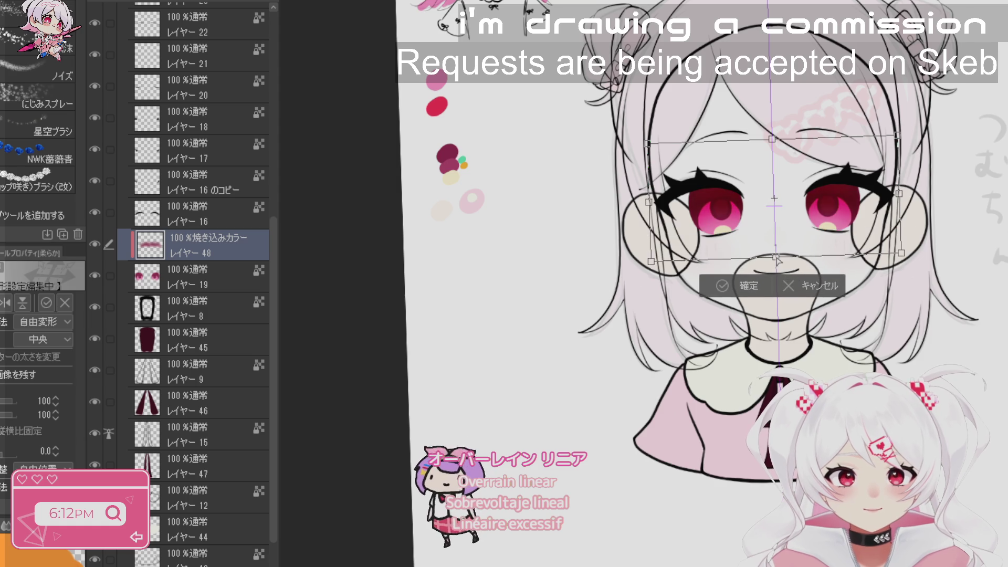
{"action": "left_click_drag", "start_coordinate": [777, 267], "coordinate": [780, 247]}
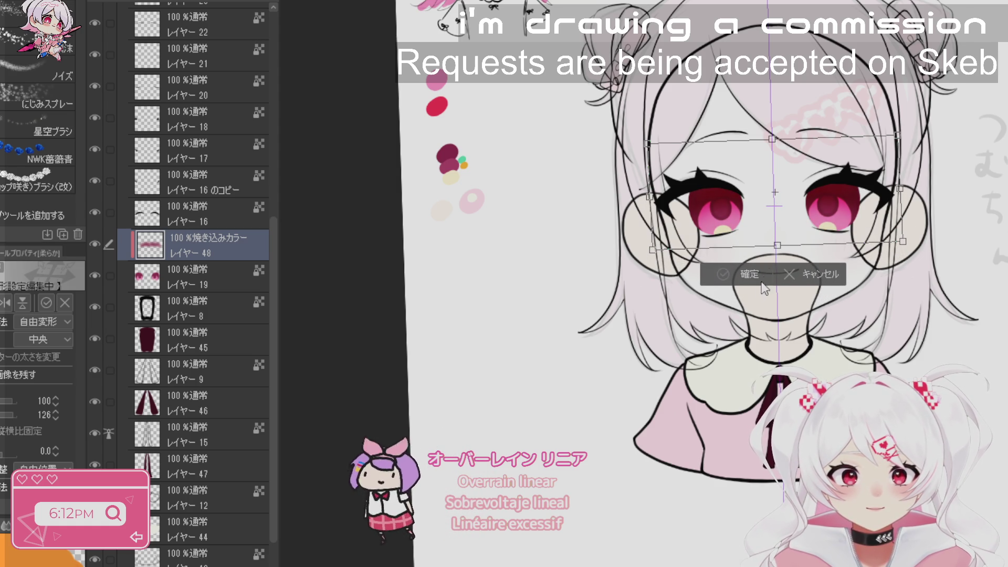
{"action": "left_click", "coordinate": [739, 281]}
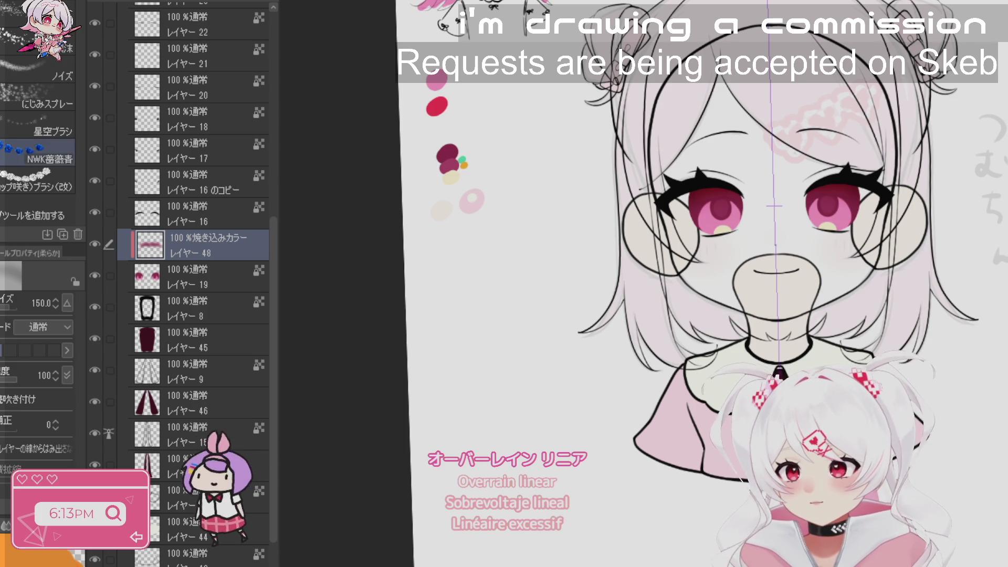
- Enlarge the brush to 200 and rotate the canvas back upright
{"action": "key", "text": "bracketright"}
{"action": "key", "text": "bracketright"}
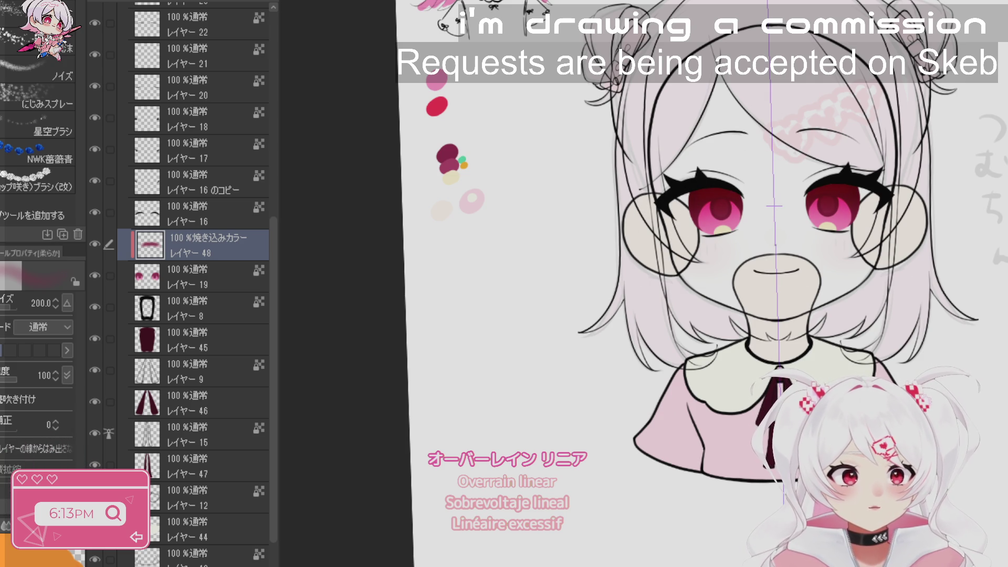
{"action": "left_click_drag", "start_coordinate": [883, 153], "coordinate": [882, 284]}
{"action": "mouse_move", "coordinate": [455, 373]}
{"action": "left_mouse_down"}
{"action": "mouse_move", "coordinate": [474, 403]}
{"action": "mouse_move", "coordinate": [664, 493]}
{"action": "mouse_move", "coordinate": [794, 433]}
{"action": "mouse_move", "coordinate": [851, 341]}
{"action": "left_mouse_up"}
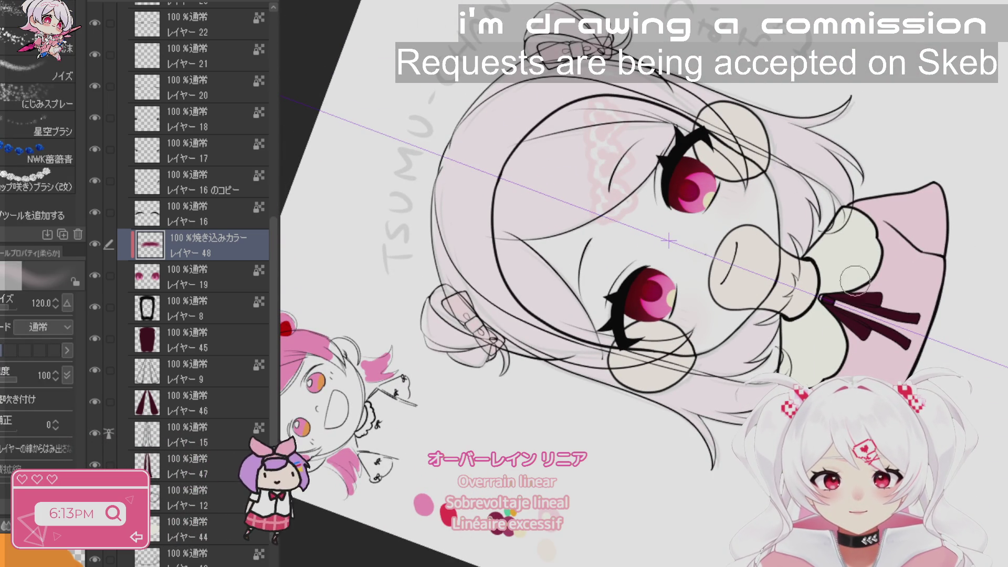
{"action": "key", "text": "r"}
{"action": "mouse_move", "coordinate": [667, 310]}
{"action": "left_mouse_down"}
{"action": "mouse_move", "coordinate": [604, 268]}
{"action": "mouse_move", "coordinate": [588, 173]}
{"action": "left_mouse_up"}
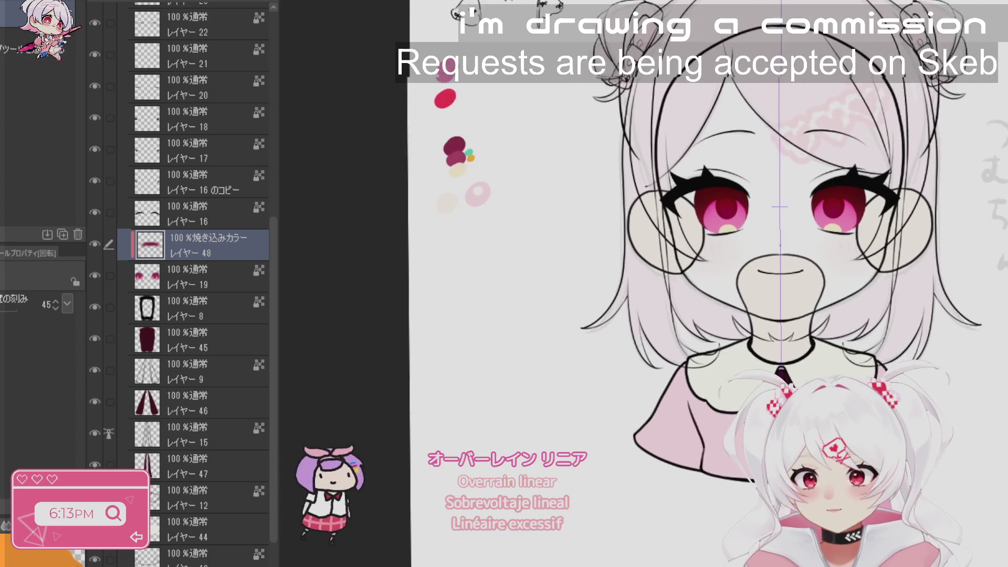
- Add an Overlay layer, レイヤー49, and paint a teal tint over the upper eye
{"action": "key", "text": "b"}
{"action": "key", "text": "ctrl+shift+n"}
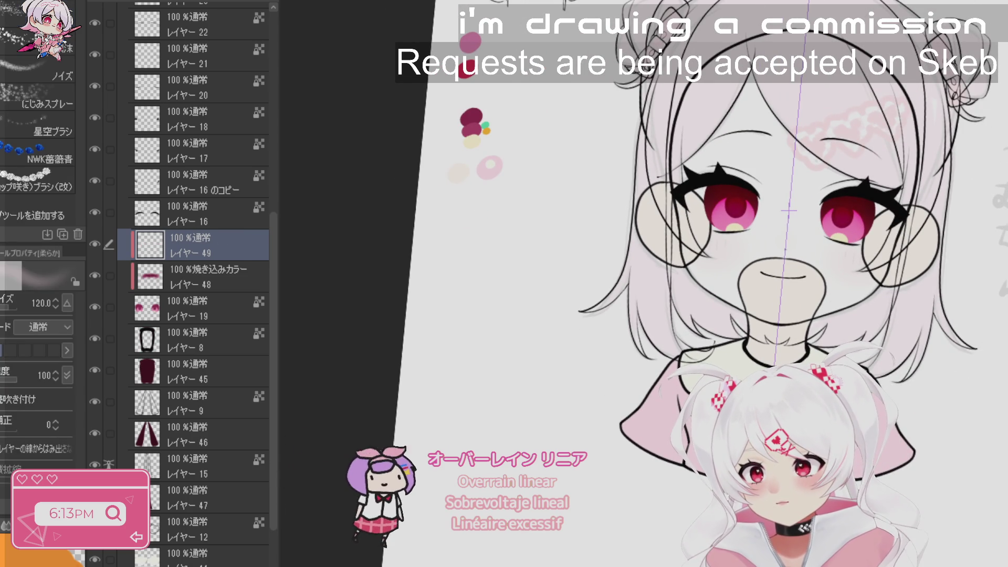
{"action": "left_click", "coordinate": [157, 2]}
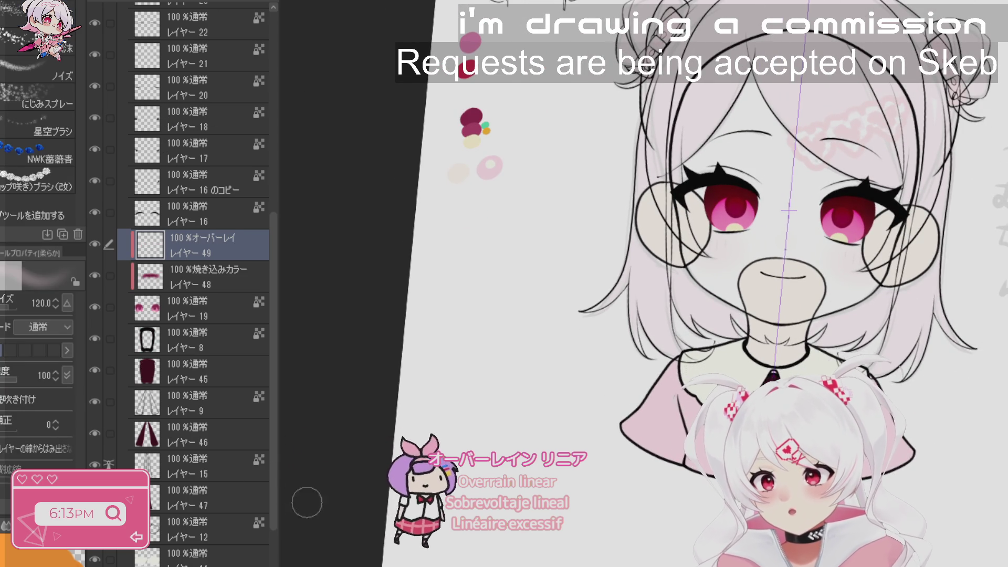
{"action": "left_click_drag", "start_coordinate": [826, 323], "coordinate": [761, 134]}
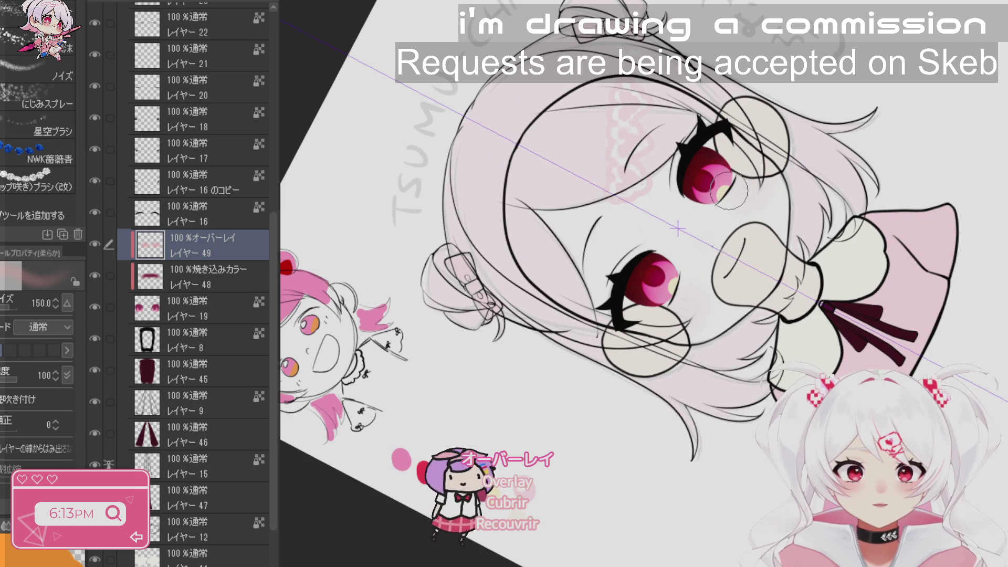
{"action": "left_click_drag", "start_coordinate": [664, 320], "coordinate": [577, 179]}
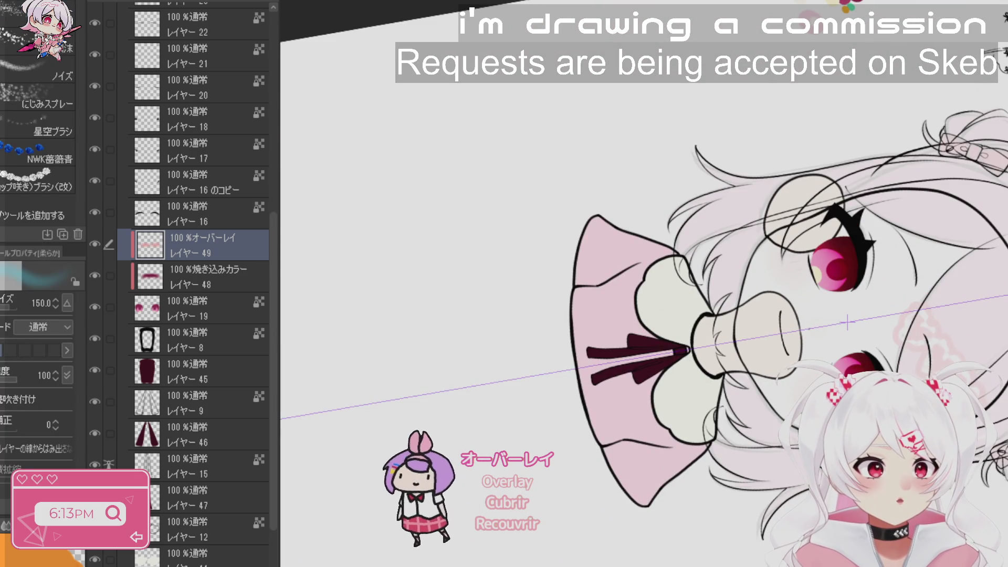
{"action": "mouse_move", "coordinate": [844, 225]}
{"action": "left_mouse_down"}
{"action": "mouse_move", "coordinate": [859, 238]}
{"action": "mouse_move", "coordinate": [870, 282]}
{"action": "mouse_move", "coordinate": [891, 302]}
{"action": "left_mouse_up"}
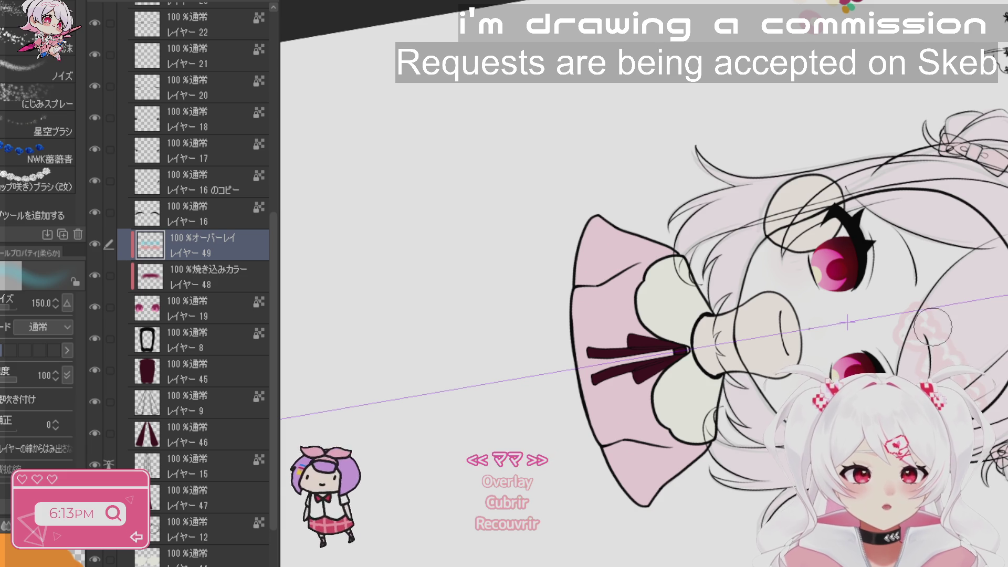
- Add a clipped Screen highlight layer, レイヤー50, at 46% opacity
{"action": "key", "text": "ctrl+shift+n"}
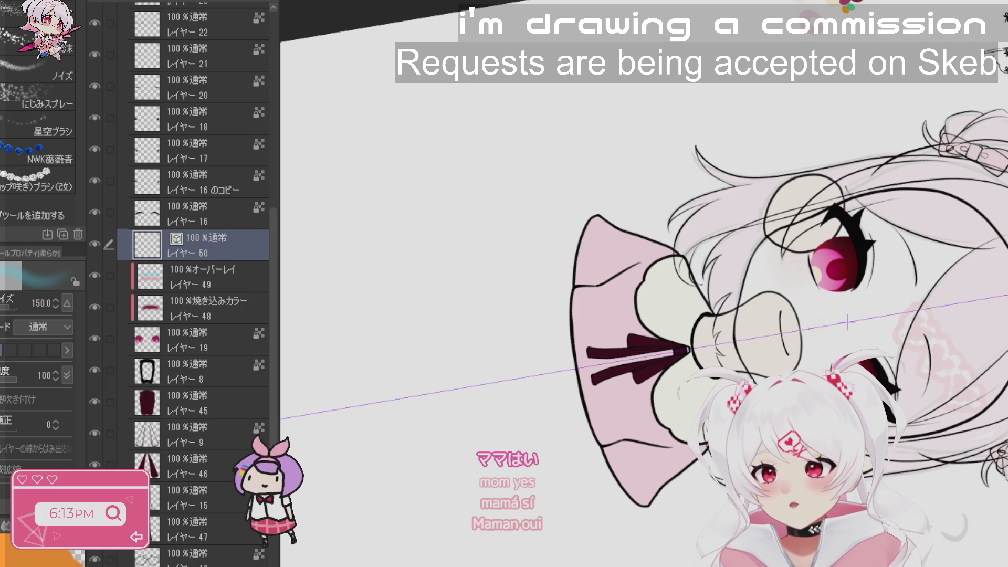
{"action": "key", "text": "ctrl+alt+g"}
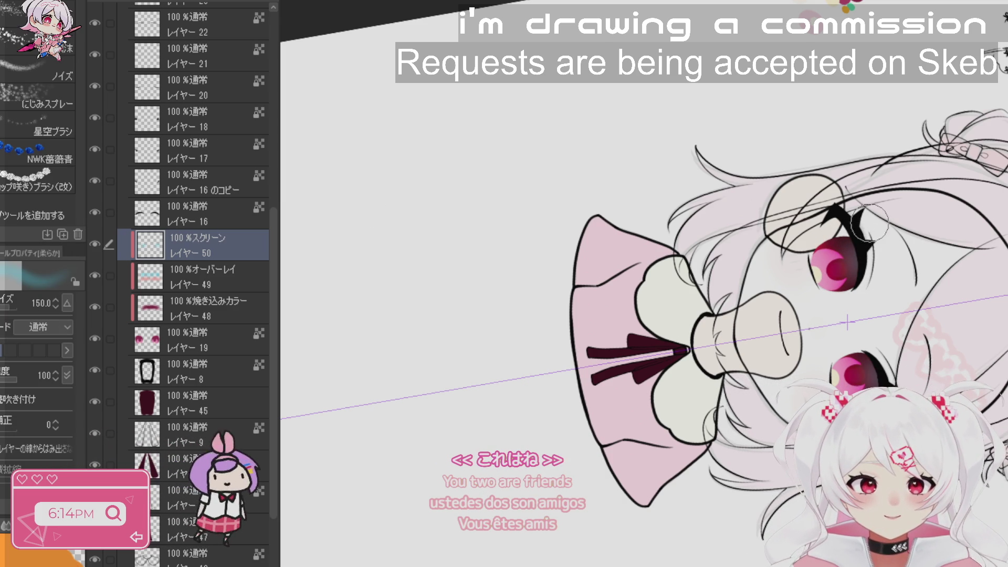
{"action": "key", "text": "b"}
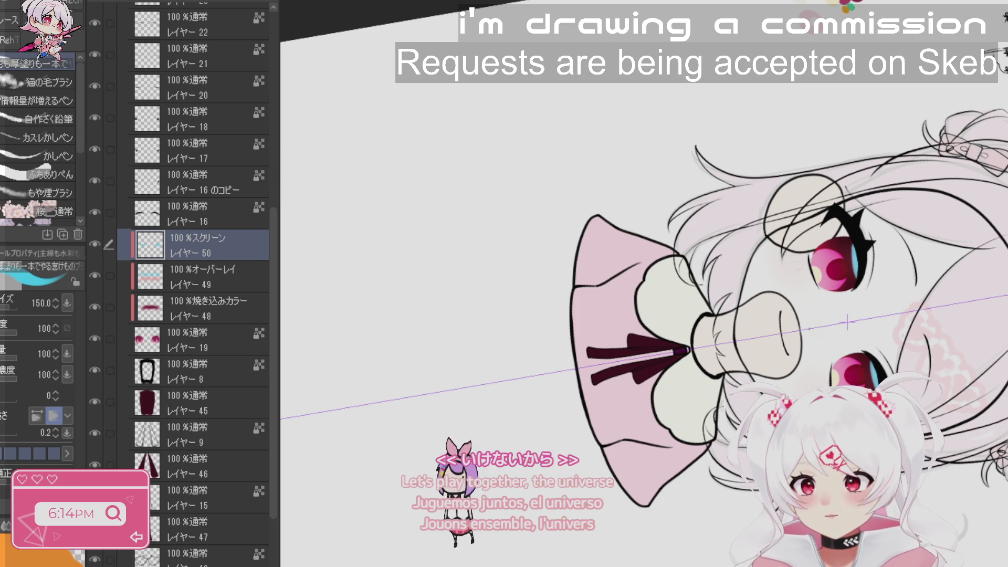
{"action": "type", "text": "49"}
{"action": "key", "text": "BackSpace"}
{"action": "type", "text": "6"}
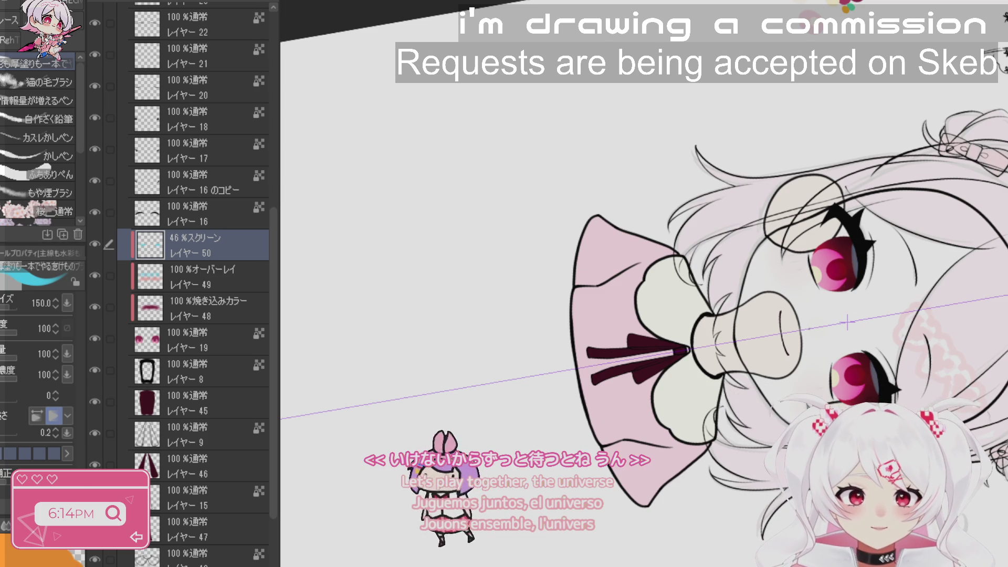
- Hide eyelash layer 16 and make the blush layer active
{"action": "scroll", "coordinate": [843, 237], "scroll_direction": "up", "scroll_amount": 4}
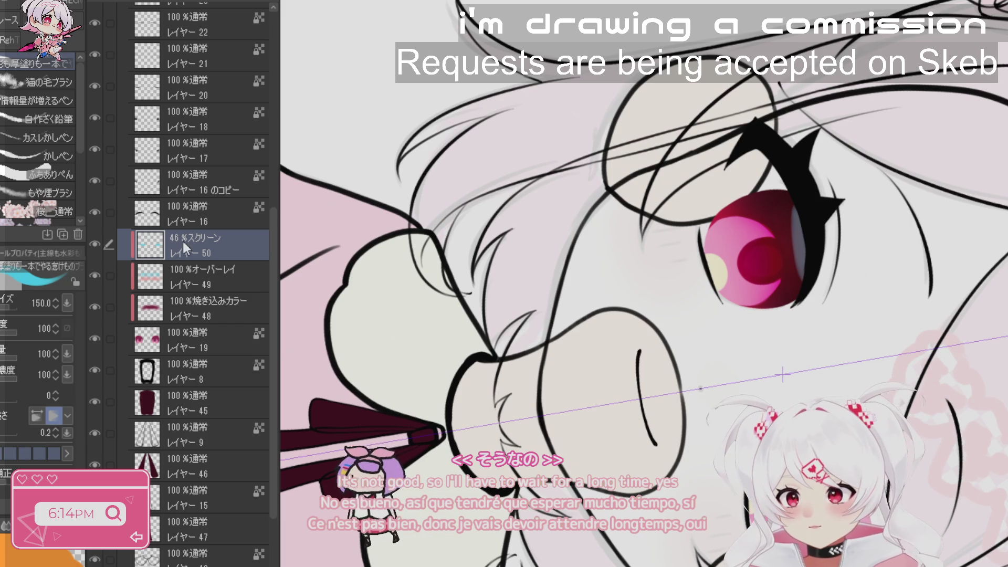
{"action": "left_click", "coordinate": [95, 212]}
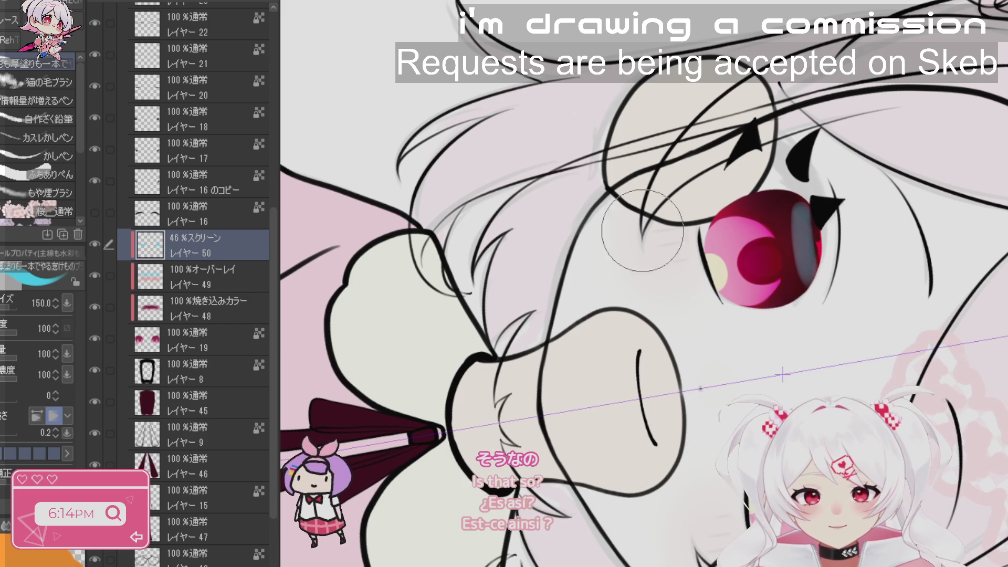
{"action": "left_click", "coordinate": [216, 312]}
{"action": "key", "text": "j"}
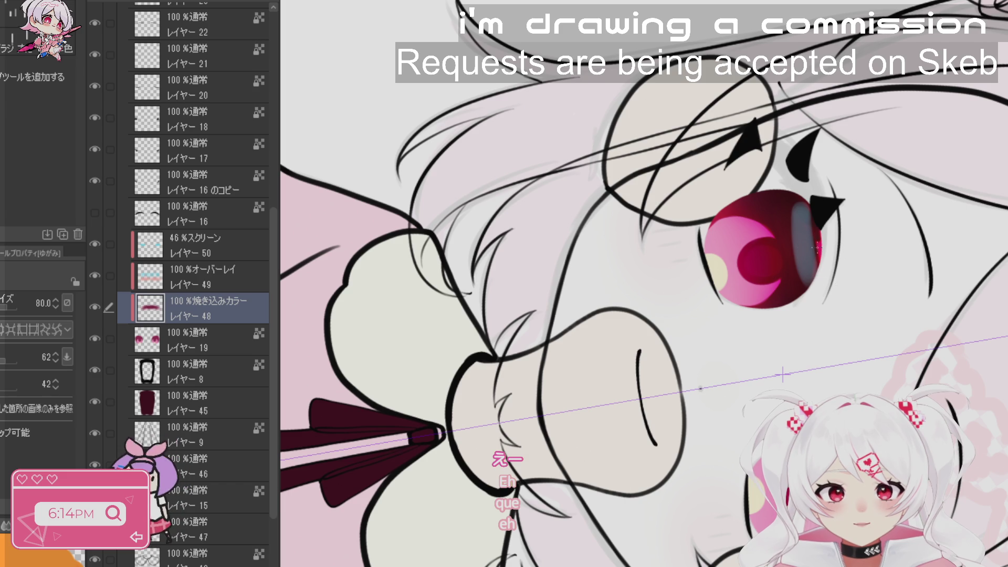
- Undo the iris's dark shading on eye colour layer 19, leaving flat magenta
{"action": "key", "text": "alt+bracketright"}
{"action": "key", "text": "alt+bracketright"}
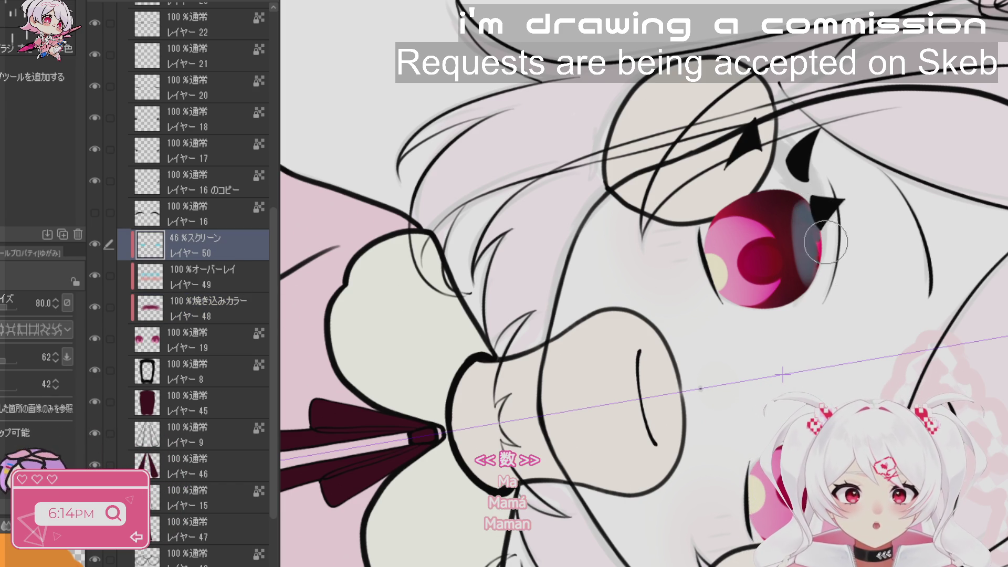
{"action": "left_click", "coordinate": [226, 312]}
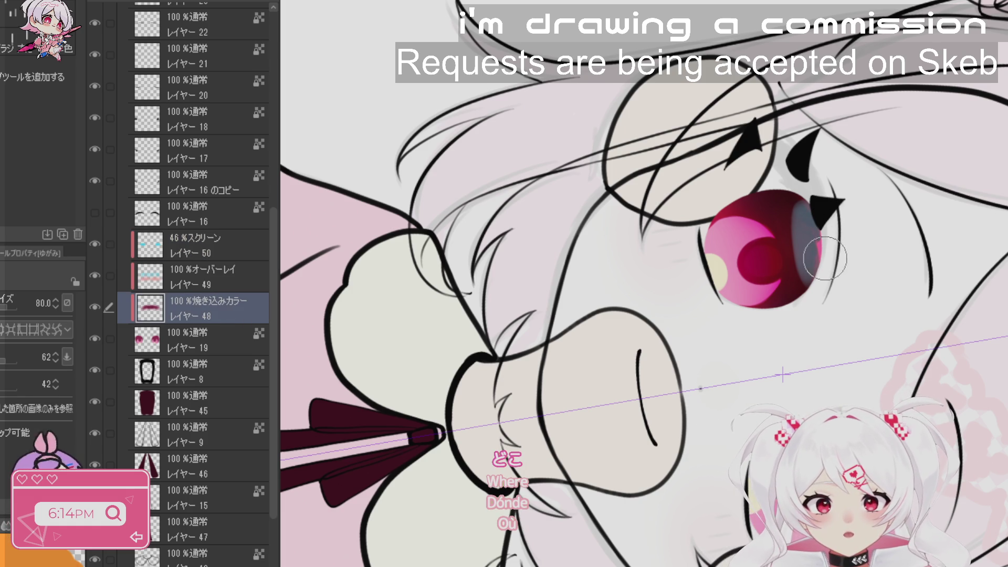
{"action": "left_click", "coordinate": [216, 346]}
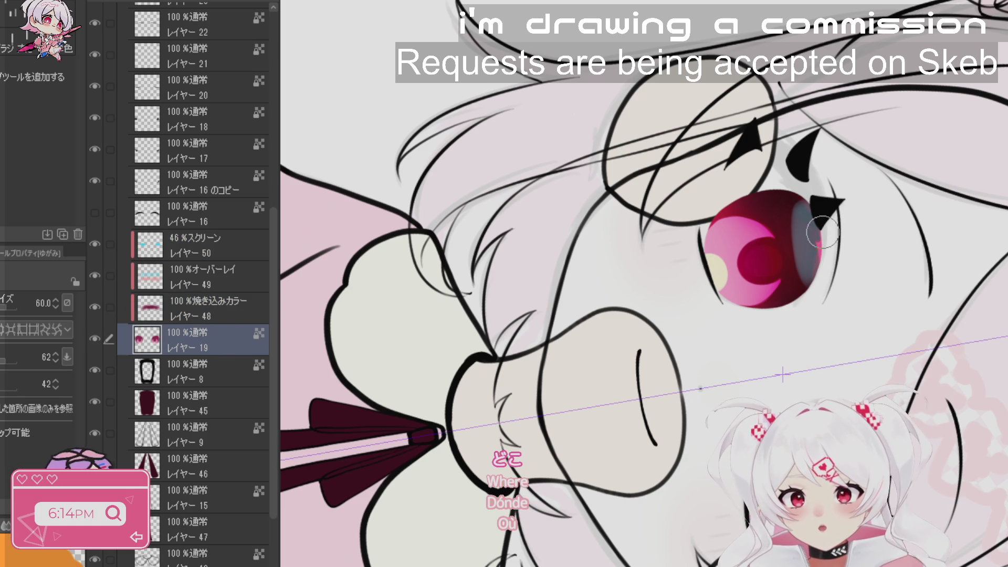
{"action": "key", "text": "b"}
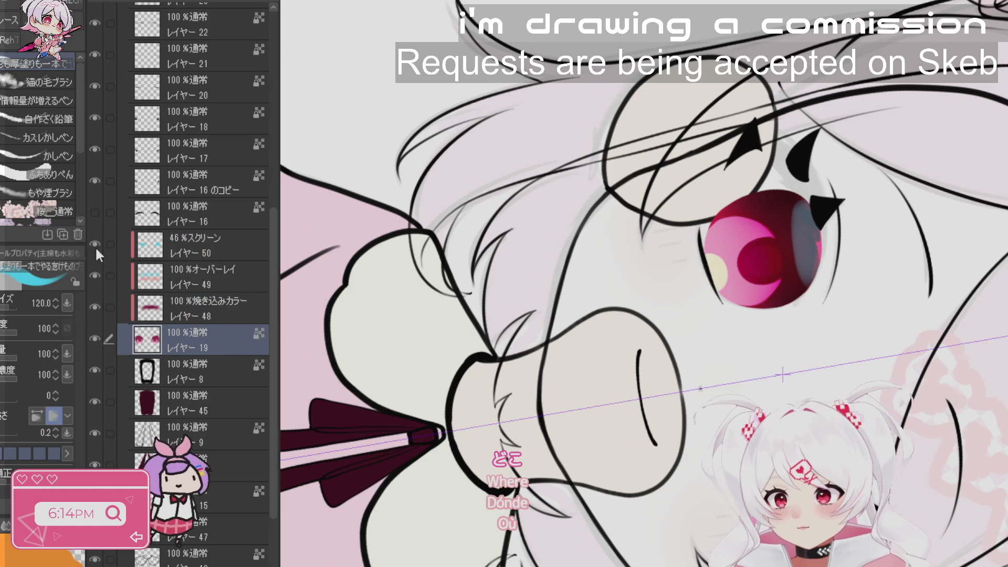
{"action": "key", "text": "ctrl+z"}
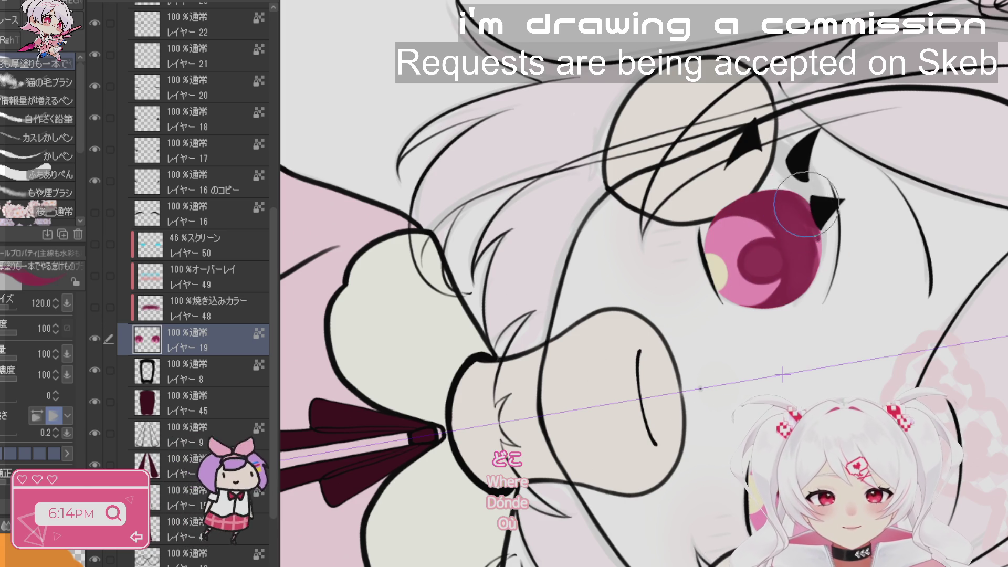
{"action": "key", "text": "g"}
{"action": "key", "text": "b"}
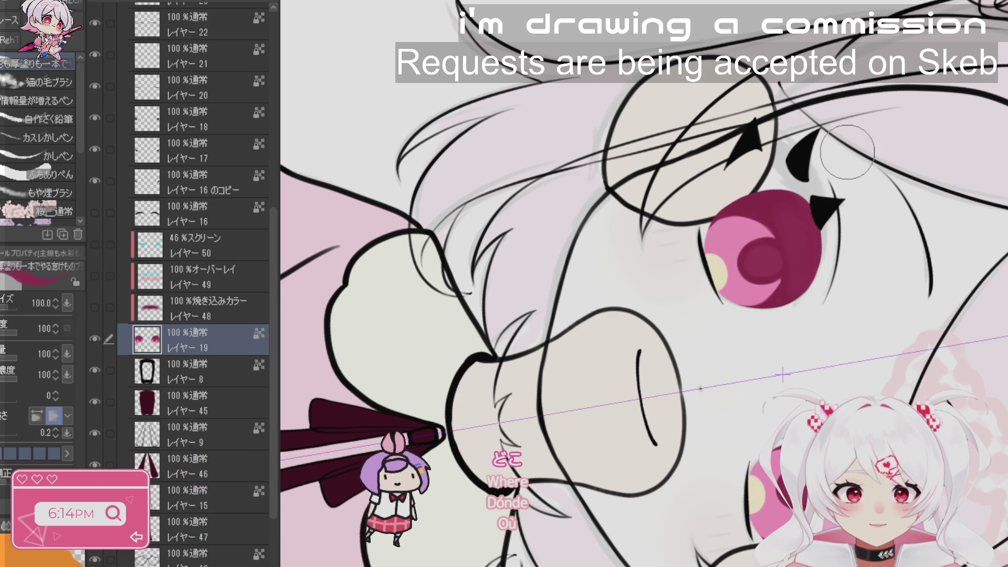
- Show the overlay tint and screen highlight layers again, with the eyelashes hidden
{"action": "left_click", "coordinate": [100, 212]}
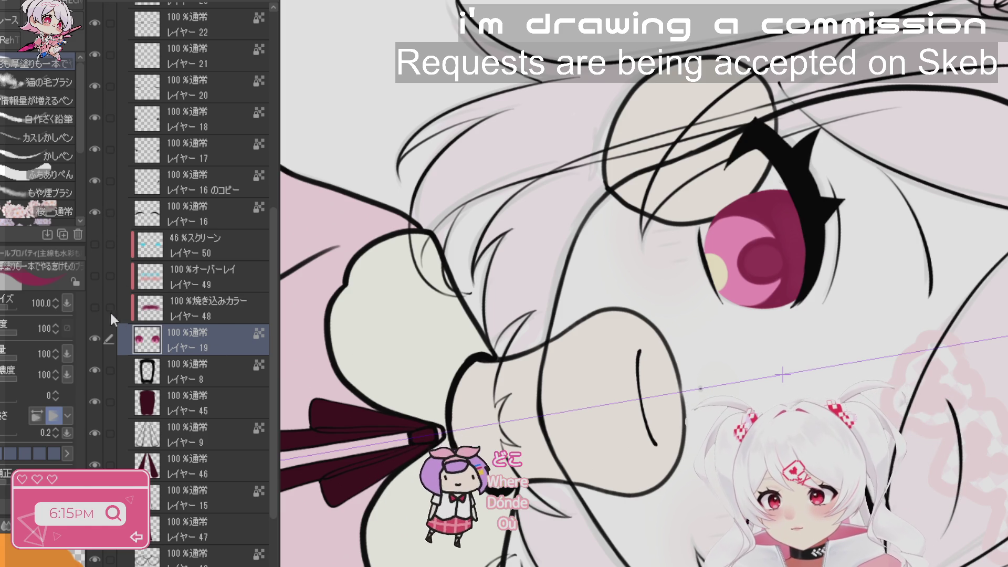
{"action": "left_click", "coordinate": [95, 276]}
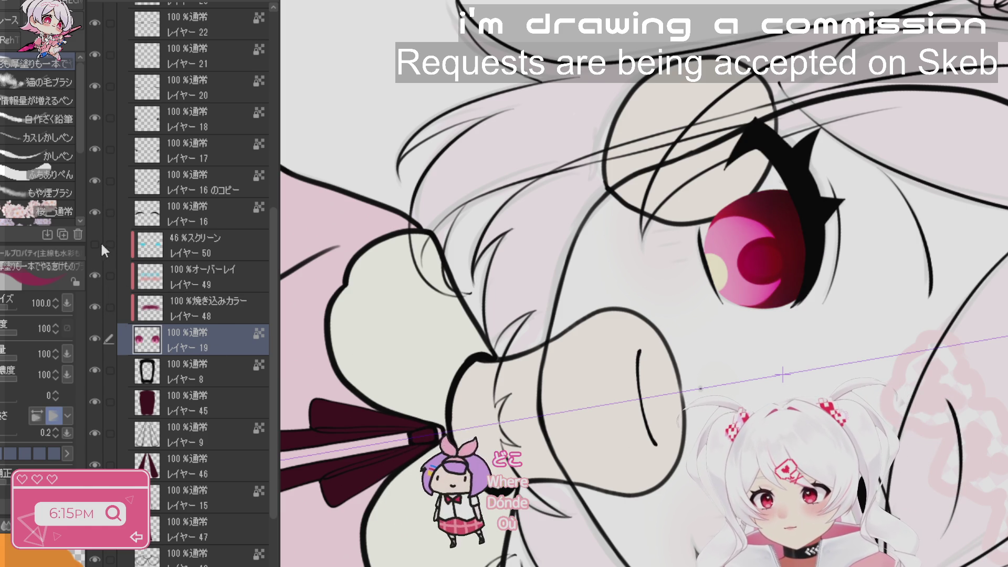
{"action": "left_click", "coordinate": [100, 244]}
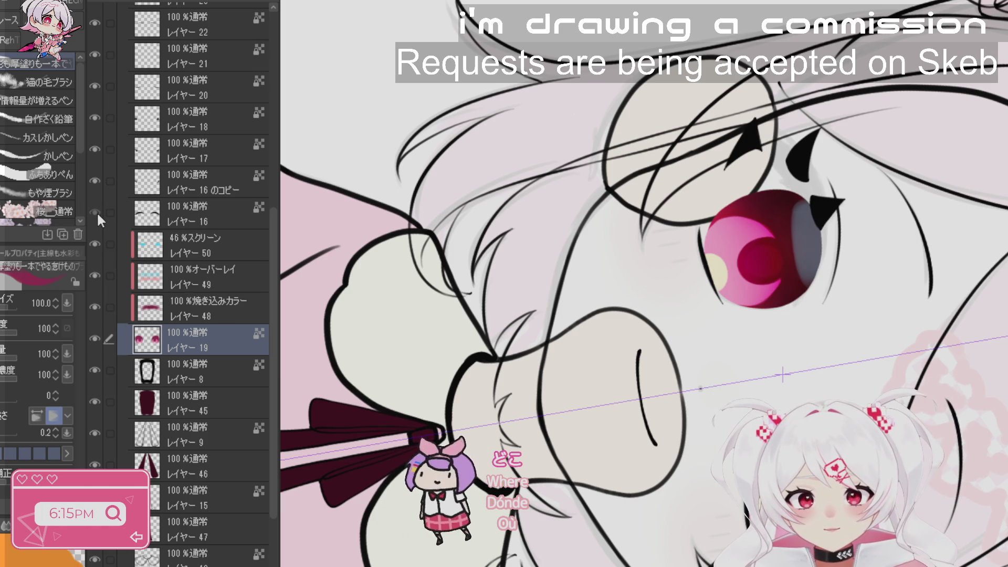
{"action": "left_click", "coordinate": [96, 213]}
{"action": "left_click", "coordinate": [204, 236]}
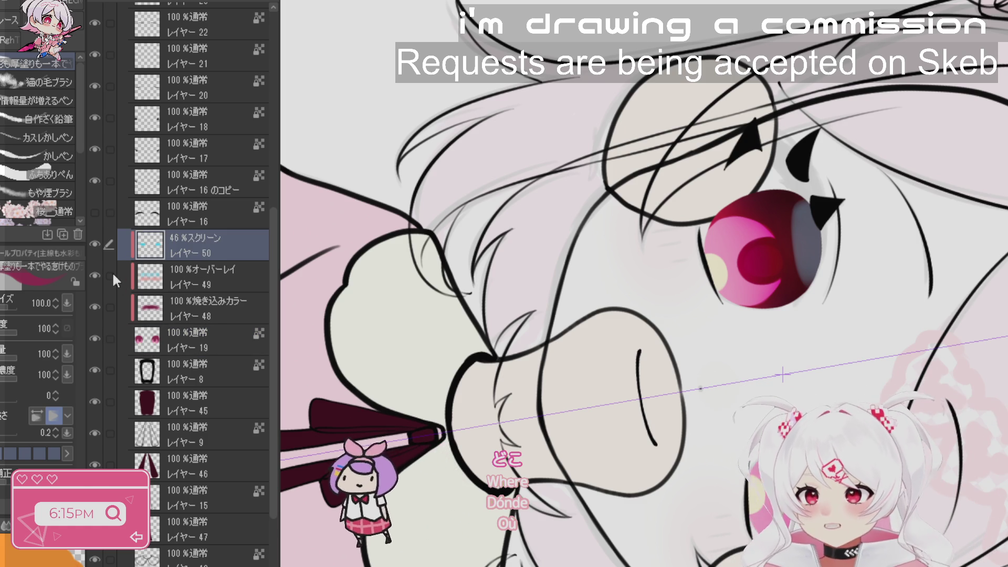
- Merge the selected eye layers into one and rotate the view near-vertical
{"action": "left_click_drag", "start_coordinate": [114, 274], "coordinate": [110, 339]}
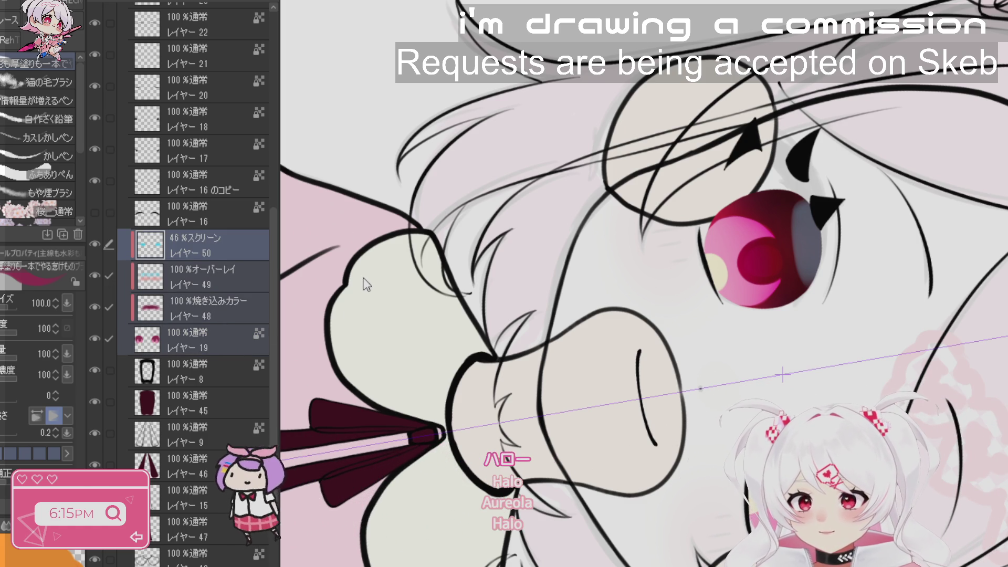
{"action": "key", "text": "ctrl+shift+e"}
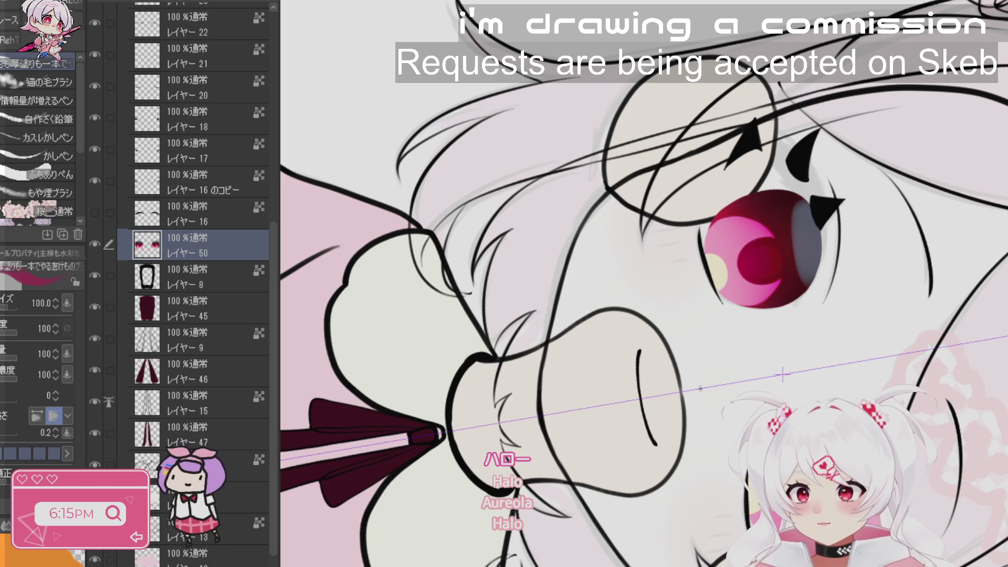
{"action": "key", "text": "r"}
{"action": "mouse_move", "coordinate": [893, 400]}
{"action": "left_mouse_down"}
{"action": "mouse_move", "coordinate": [945, 262]}
{"action": "mouse_move", "coordinate": [964, 157]}
{"action": "left_mouse_up"}
- Select the Blur brush, show eyelash layer 16, and add an empty layer above レイヤー50
{"action": "key", "text": "j"}
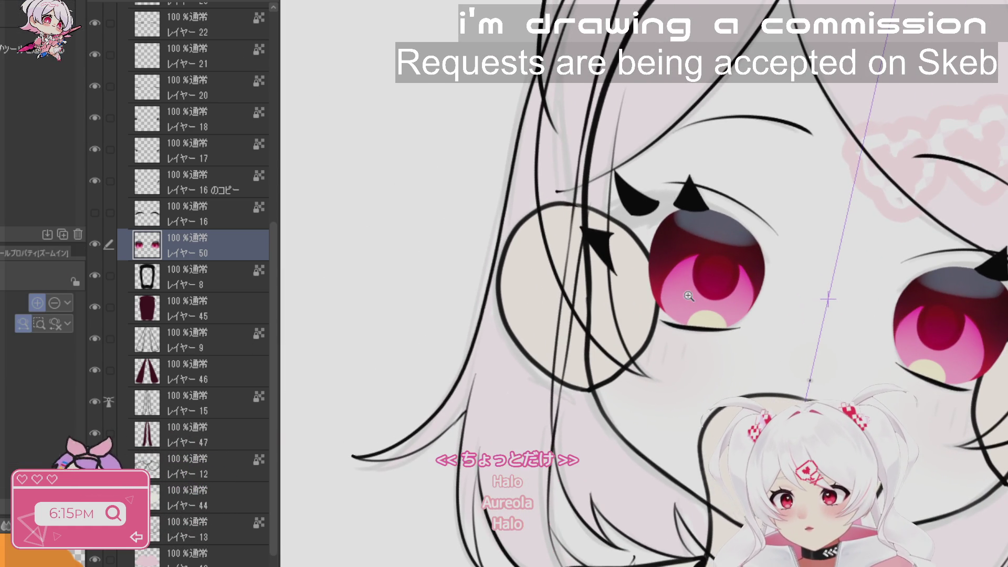
{"action": "scroll", "coordinate": [660, 290], "scroll_direction": "up", "scroll_amount": 2}
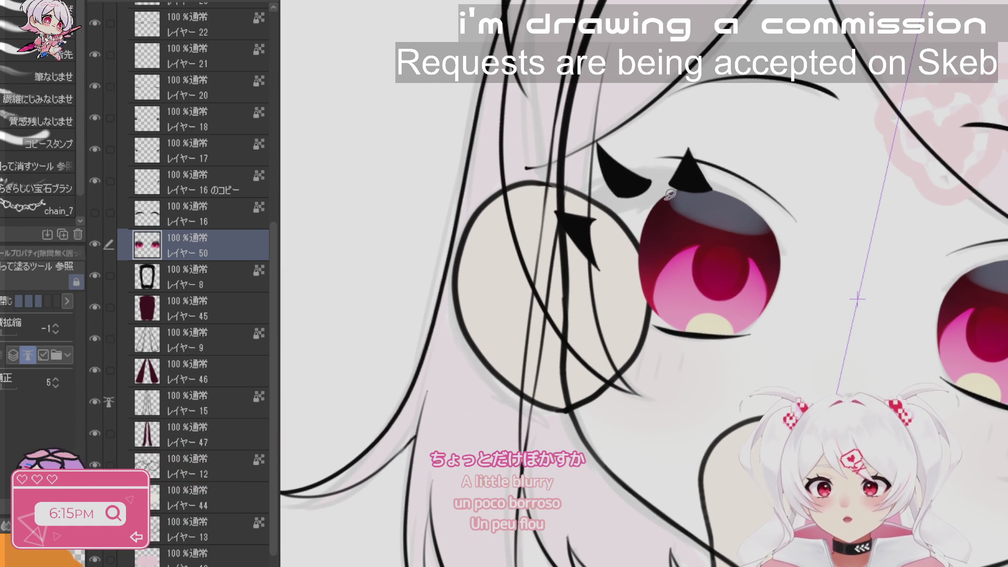
{"action": "key", "text": "j"}
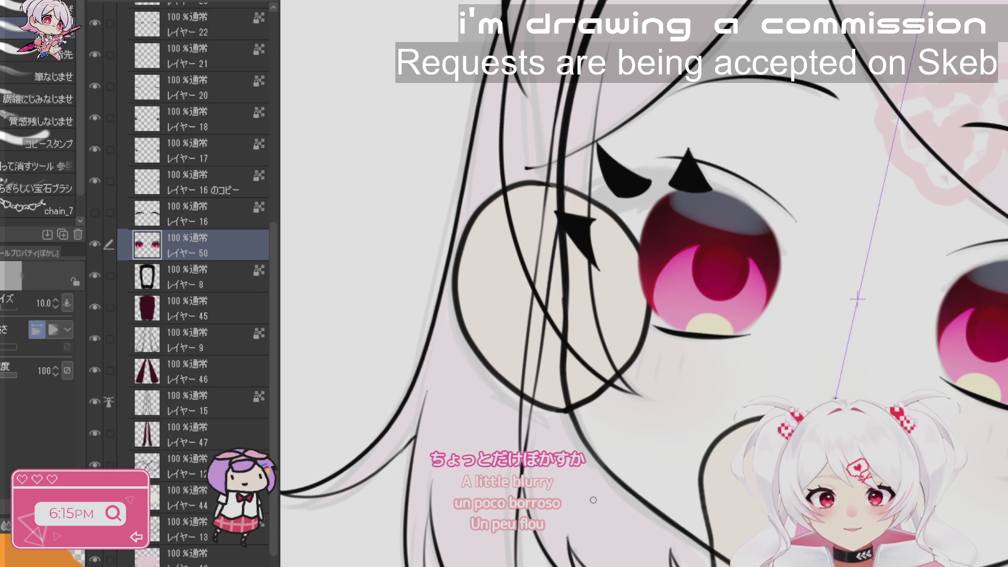
{"action": "scroll", "coordinate": [594, 500], "scroll_direction": "down", "scroll_amount": 5}
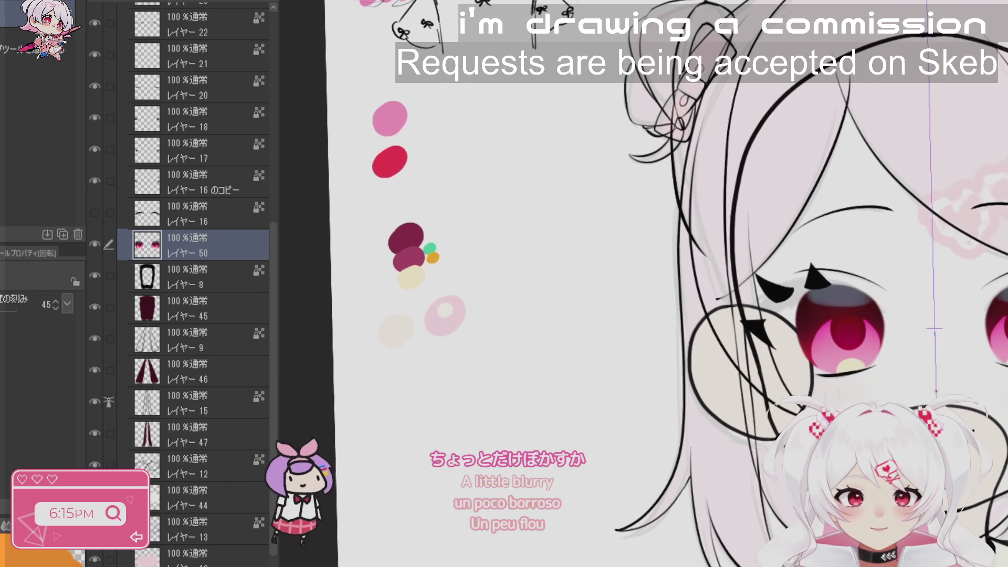
{"action": "left_click", "coordinate": [95, 212]}
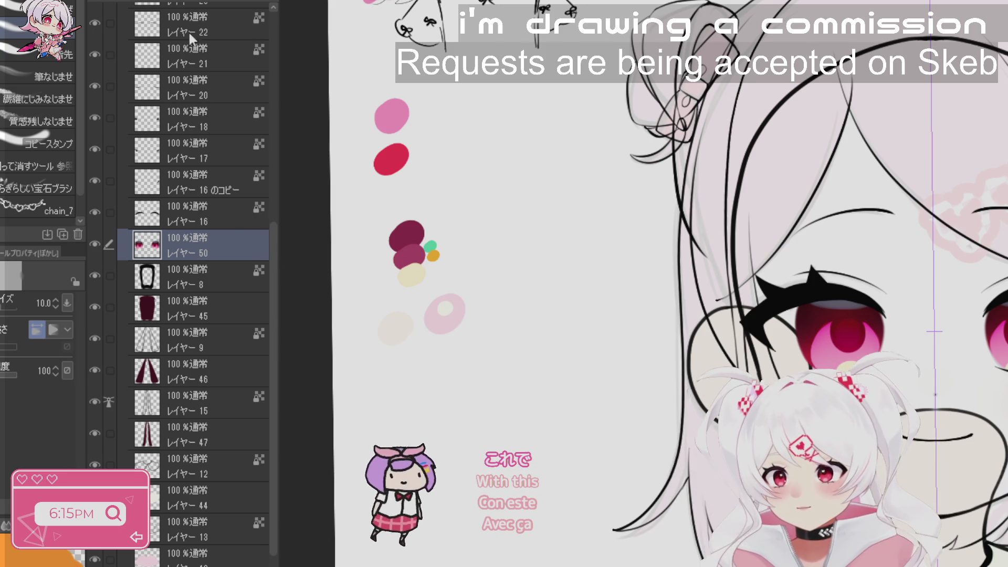
{"action": "key", "text": "ctrl+shift+n"}
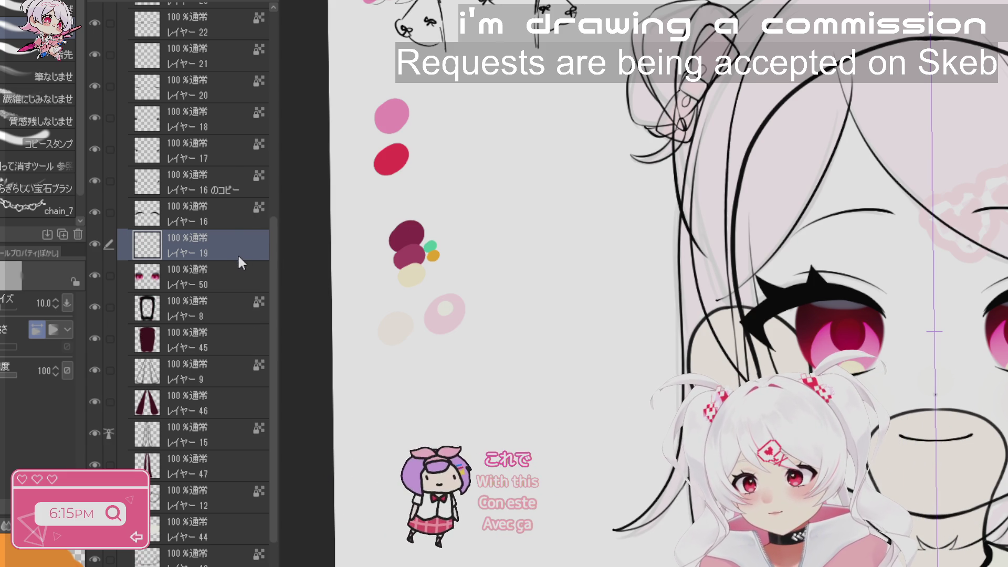
- Rename the new layer to 'hl'
{"action": "double_click", "coordinate": [268, 241]}
{"action": "type", "text": "hl"}
{"action": "key", "text": "Return"}
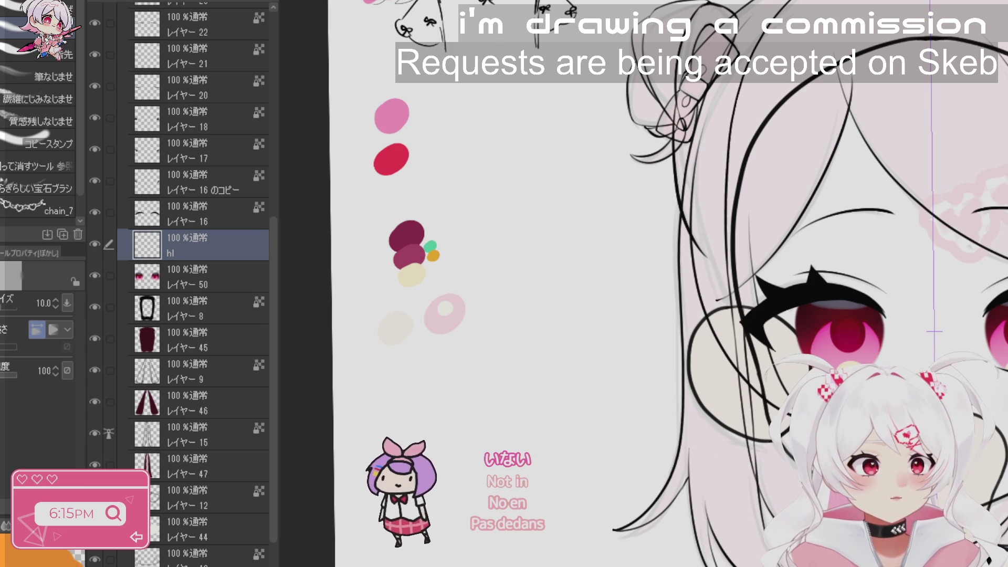
- Dab white highlight dots near the top of both irises with a smaller watercolour brush
{"action": "key", "text": "b"}
{"action": "scroll", "coordinate": [893, 290], "scroll_direction": "up", "scroll_amount": 3}
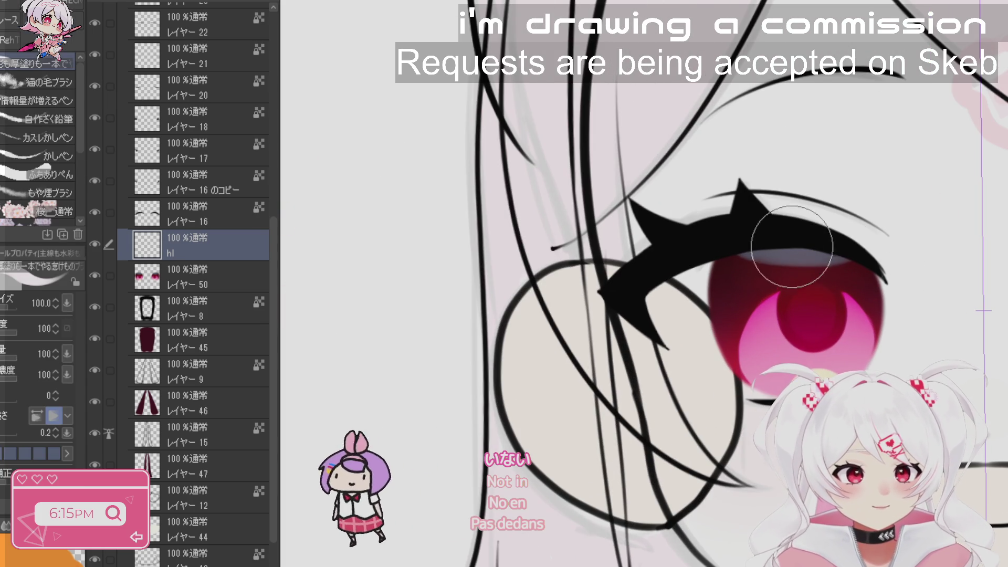
{"action": "left_click", "coordinate": [804, 264]}
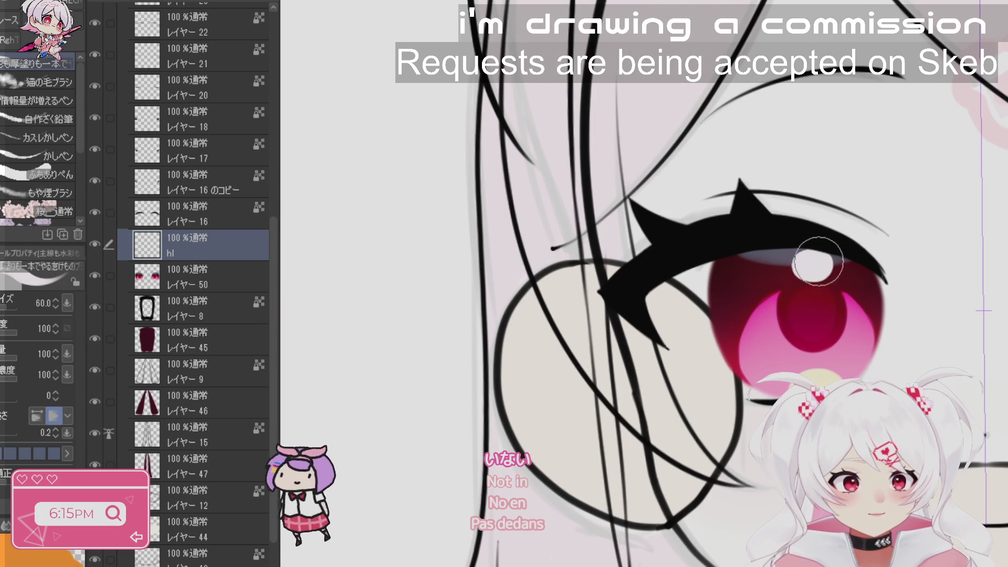
{"action": "left_click", "coordinate": [864, 275], "text": "ctrl+alt"}
{"action": "scroll", "coordinate": [637, 247], "scroll_direction": "up", "scroll_amount": 4}
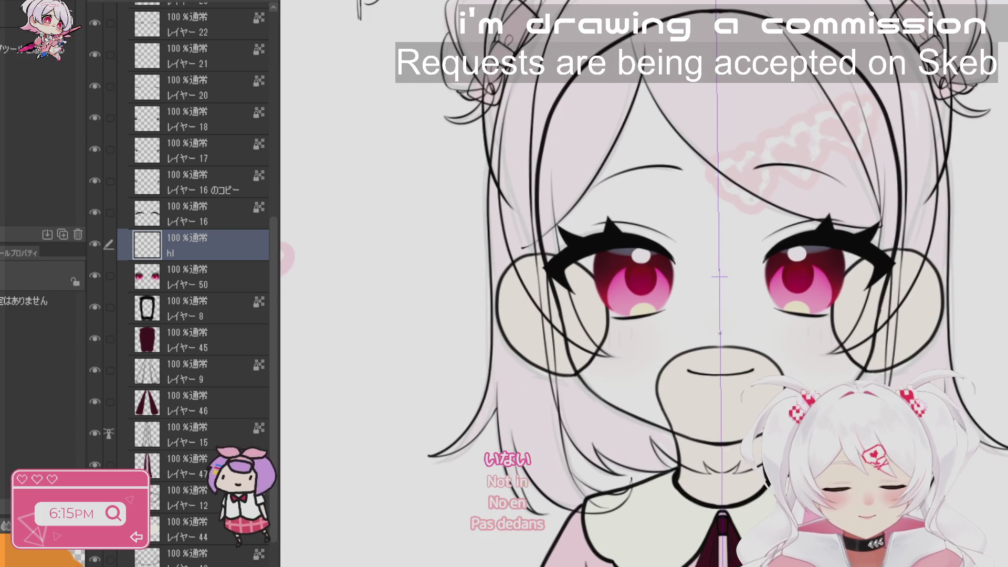
{"action": "key", "text": "bracketleft"}
{"action": "key", "text": "bracketleft"}
{"action": "left_click", "coordinate": [637, 253]}
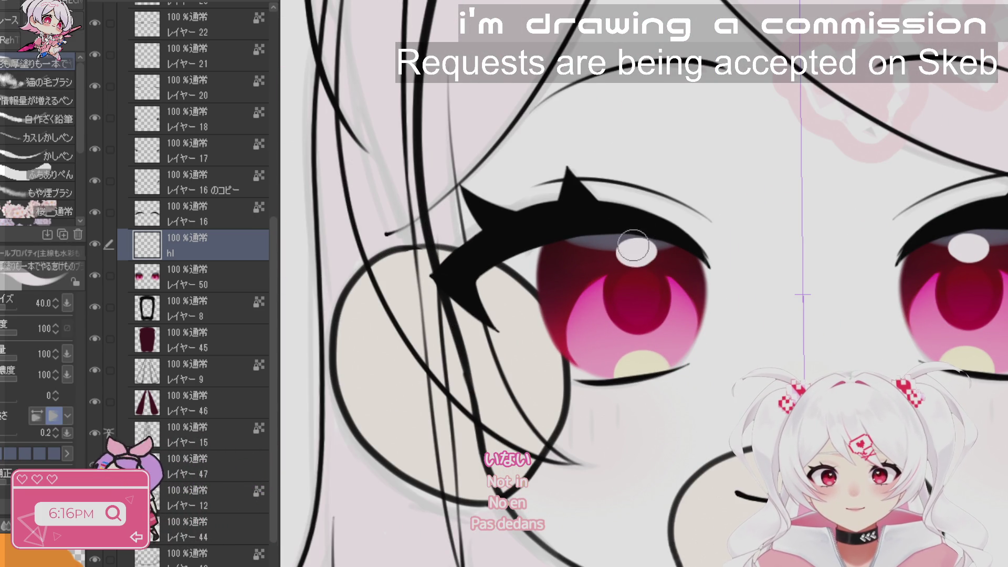
- Pick a colour from the palette blobs and return to painting on layer 50
{"action": "scroll", "coordinate": [778, 225], "scroll_direction": "down", "scroll_amount": 3}
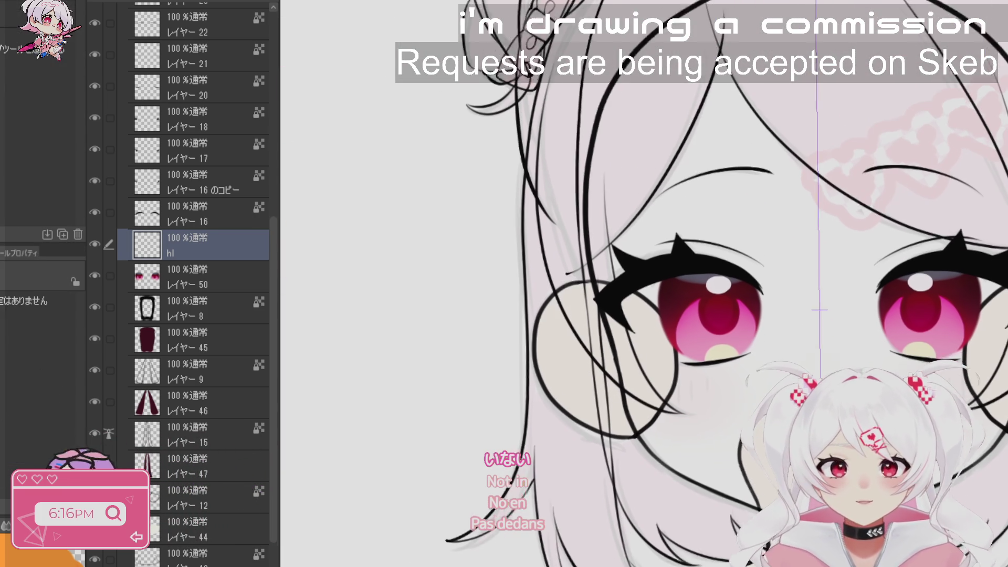
{"action": "scroll", "coordinate": [781, 358], "scroll_direction": "down", "scroll_amount": 2}
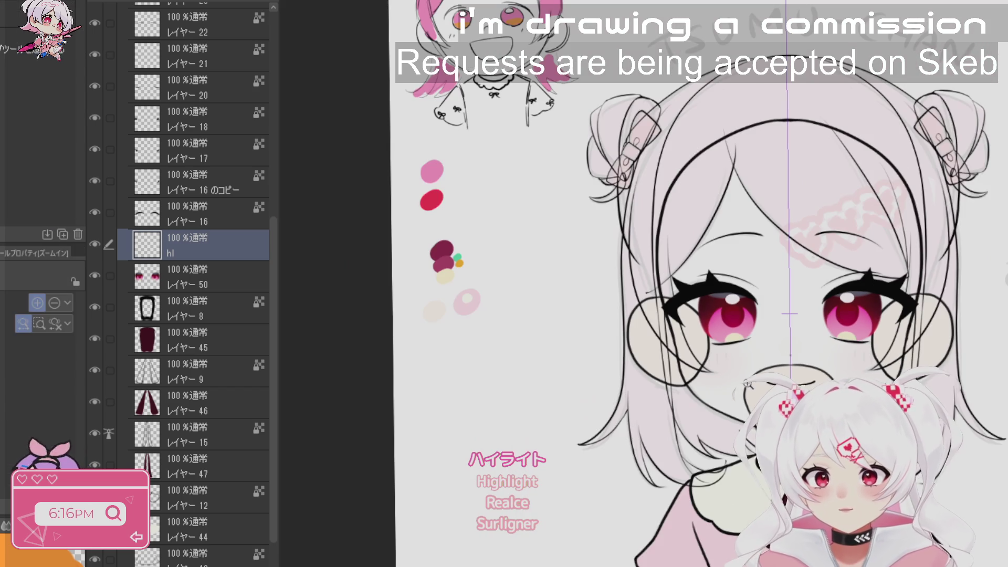
{"action": "left_click", "coordinate": [456, 257], "text": "alt"}
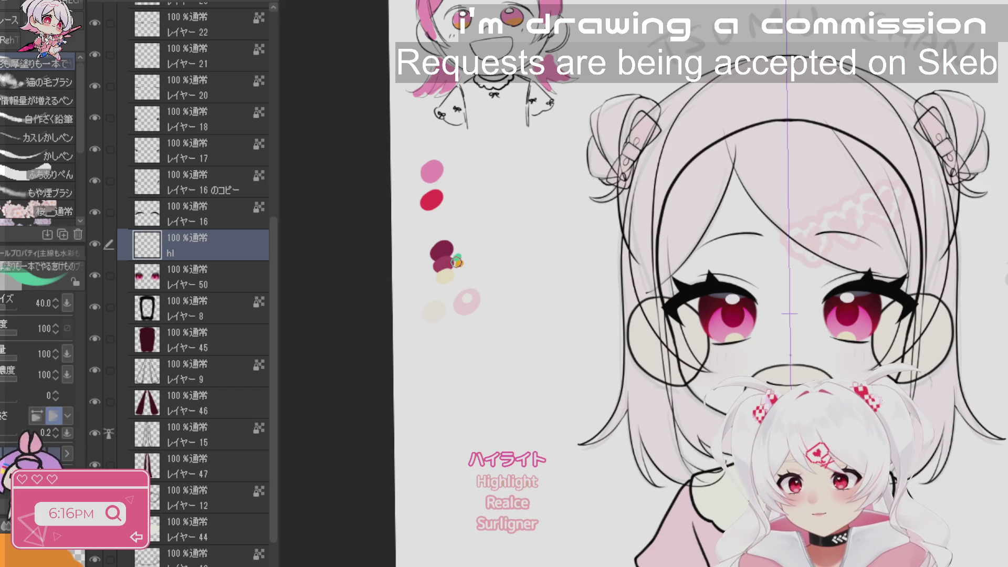
{"action": "left_click", "coordinate": [212, 282]}
{"action": "scroll", "coordinate": [698, 346], "scroll_direction": "up", "scroll_amount": 3}
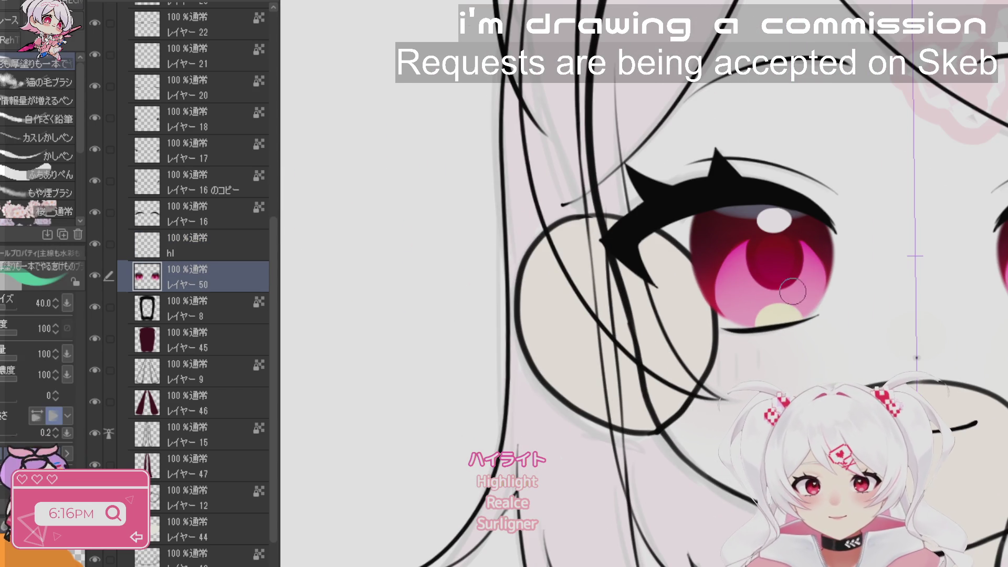
- Eyedrop orange from the palette blobs and dab three tiny orange spots beside the iris's green dot
{"action": "scroll", "coordinate": [671, 369], "scroll_direction": "down", "scroll_amount": 2}
{"action": "scroll", "coordinate": [536, 234], "scroll_direction": "up", "scroll_amount": 2}
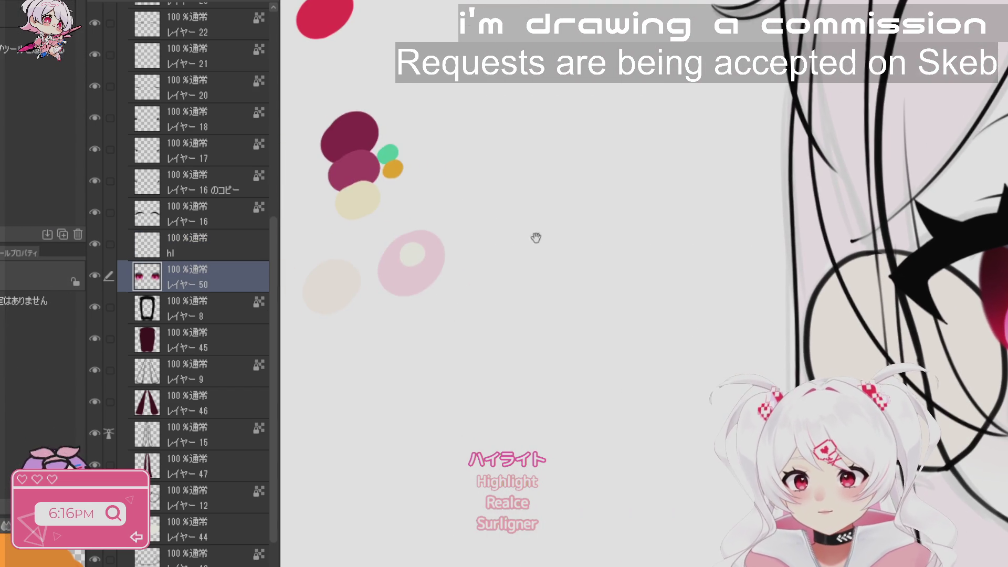
{"action": "left_click", "coordinate": [391, 169], "text": "alt"}
{"action": "scroll", "coordinate": [692, 315], "scroll_direction": "down", "scroll_amount": 1}
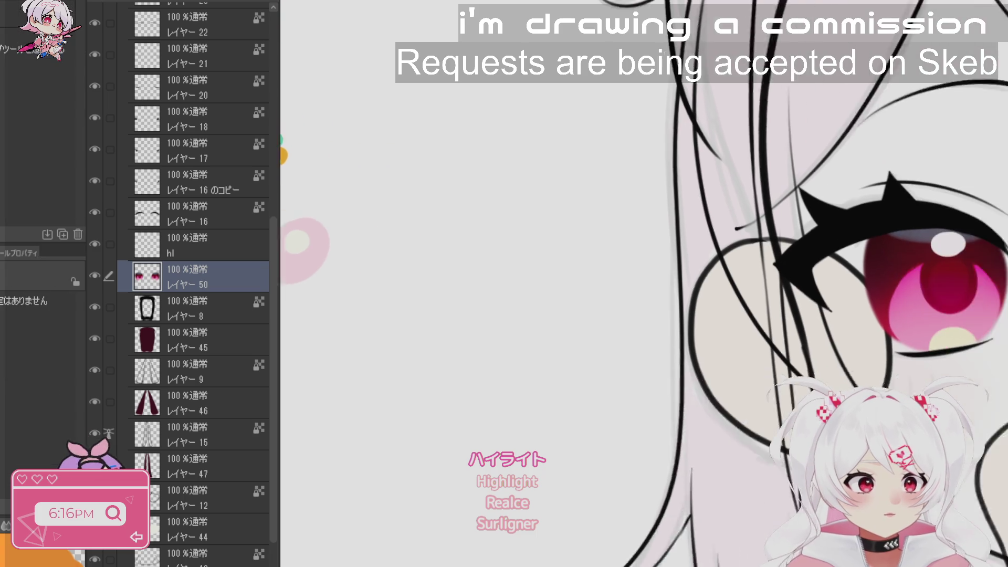
{"action": "scroll", "coordinate": [691, 315], "scroll_direction": "up", "scroll_amount": 4}
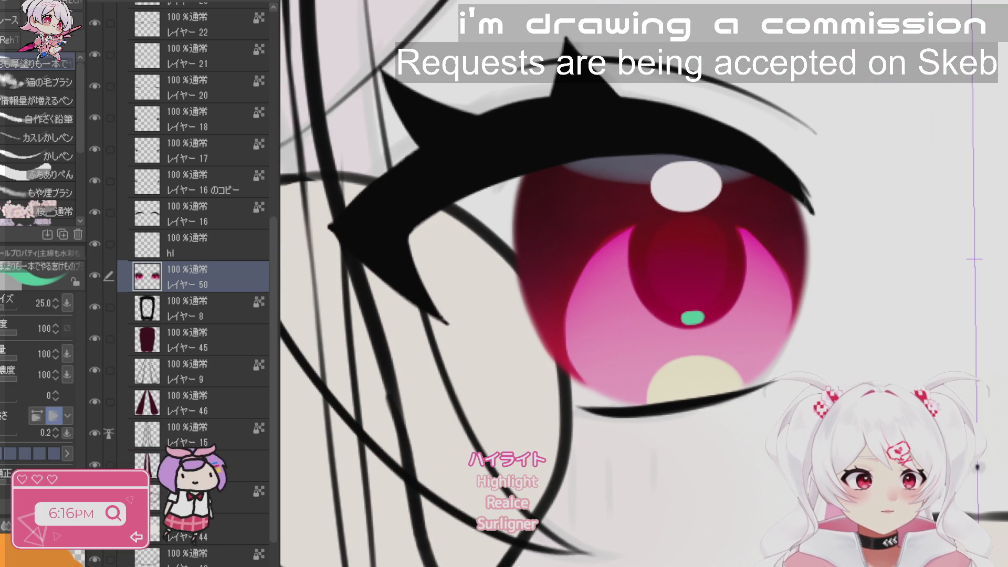
{"action": "key", "text": "bracketleft"}
{"action": "key", "text": "bracketleft"}
{"action": "key", "text": "bracketleft"}
{"action": "left_click_drag", "start_coordinate": [679, 318], "coordinate": [690, 317]}
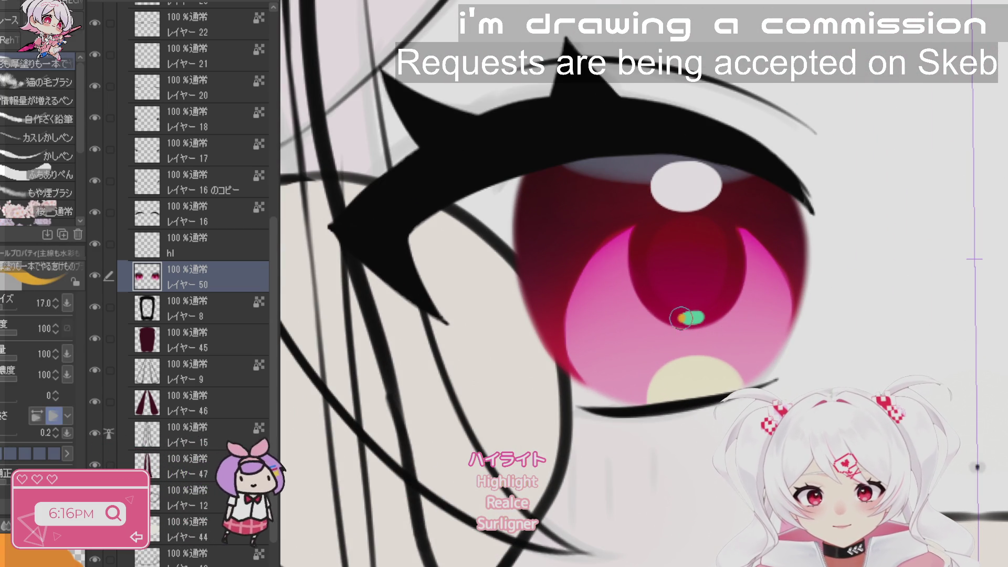
{"action": "left_click", "coordinate": [715, 311]}
{"action": "left_click", "coordinate": [721, 307]}
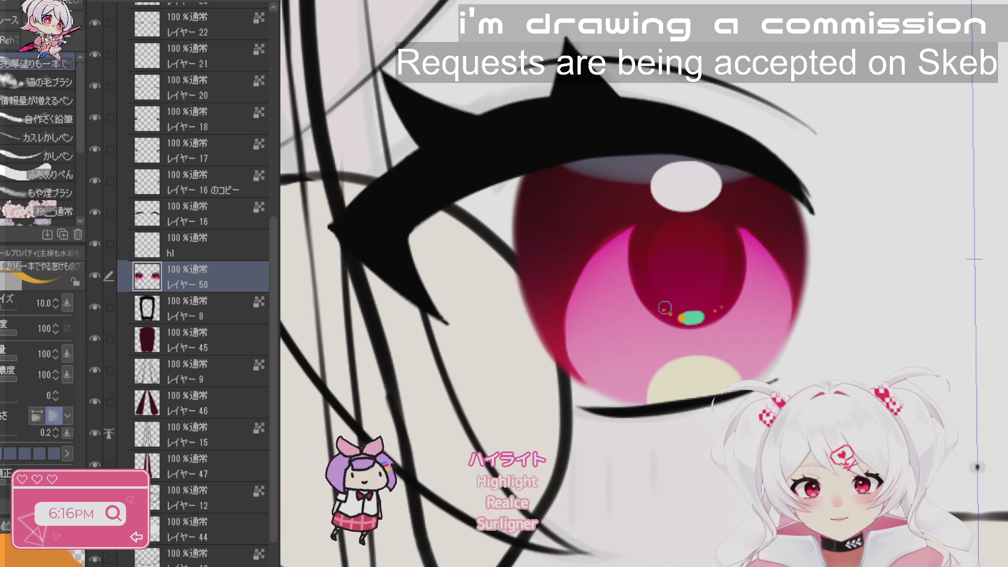
{"action": "left_click", "coordinate": [672, 310], "text": "alt"}
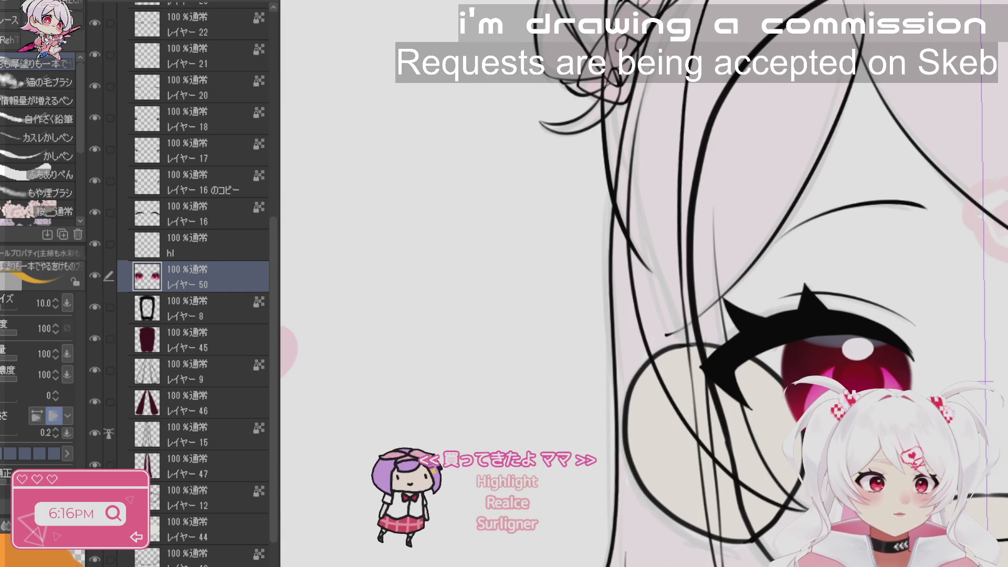
{"action": "key", "text": "ctrl+0"}
{"action": "scroll", "coordinate": [867, 368], "scroll_direction": "up", "scroll_amount": 3}
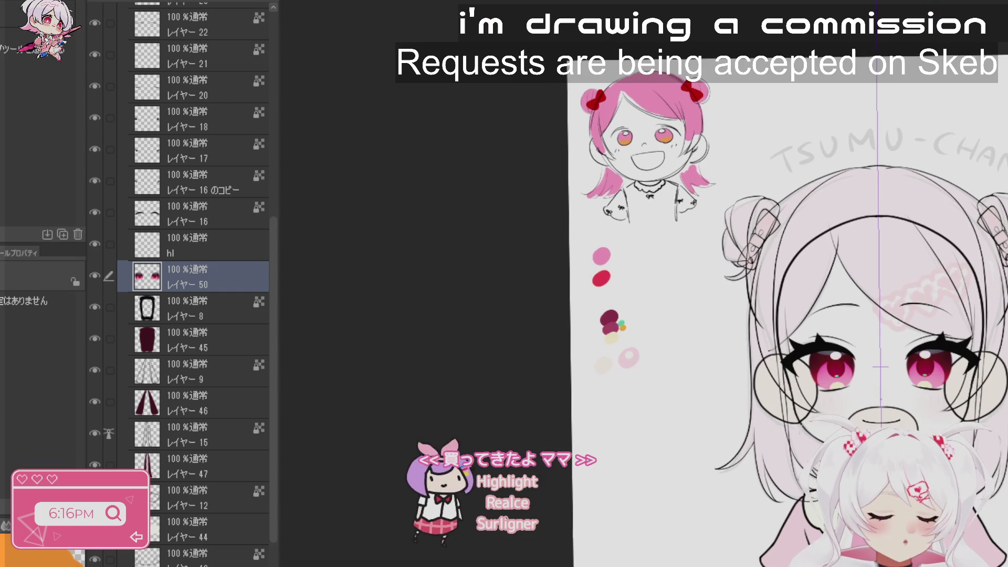
{"action": "mouse_move", "coordinate": [881, 367]}
{"action": "left_mouse_down"}
{"action": "mouse_move", "coordinate": [678, 473]}
{"action": "mouse_move", "coordinate": [760, 450]}
{"action": "mouse_move", "coordinate": [710, 499]}
{"action": "mouse_move", "coordinate": [878, 358]}
{"action": "left_mouse_up"}
{"action": "key", "text": "p"}
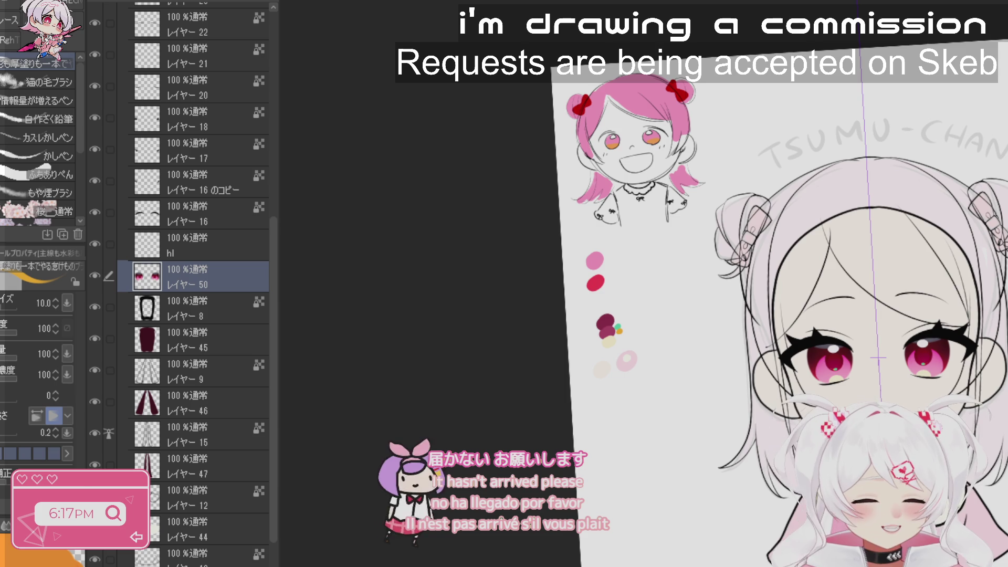
{"action": "key", "text": "ctrl+at"}
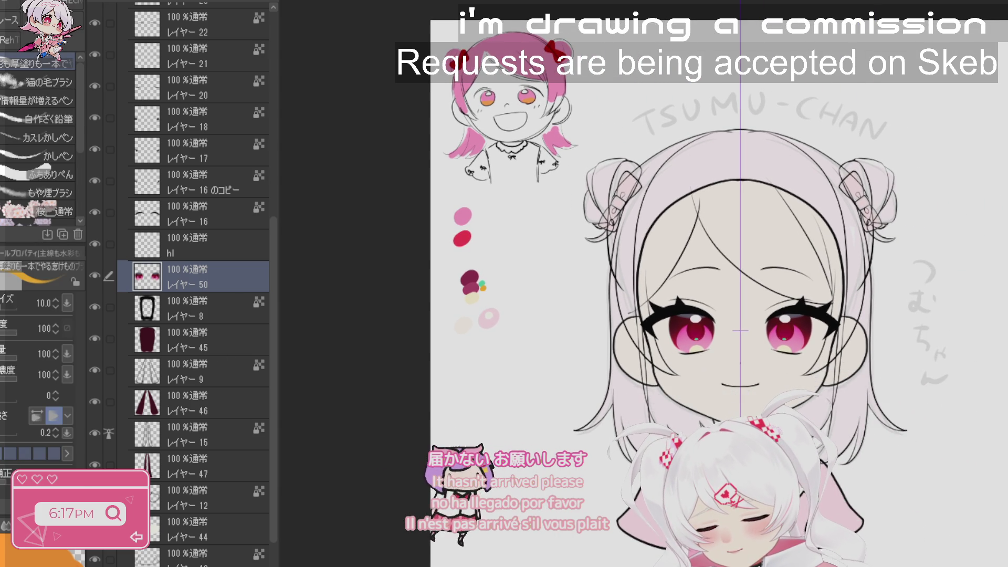
- Add a new layer above layer 8 and zoom in on the bow and eye
{"action": "left_click", "coordinate": [215, 298]}
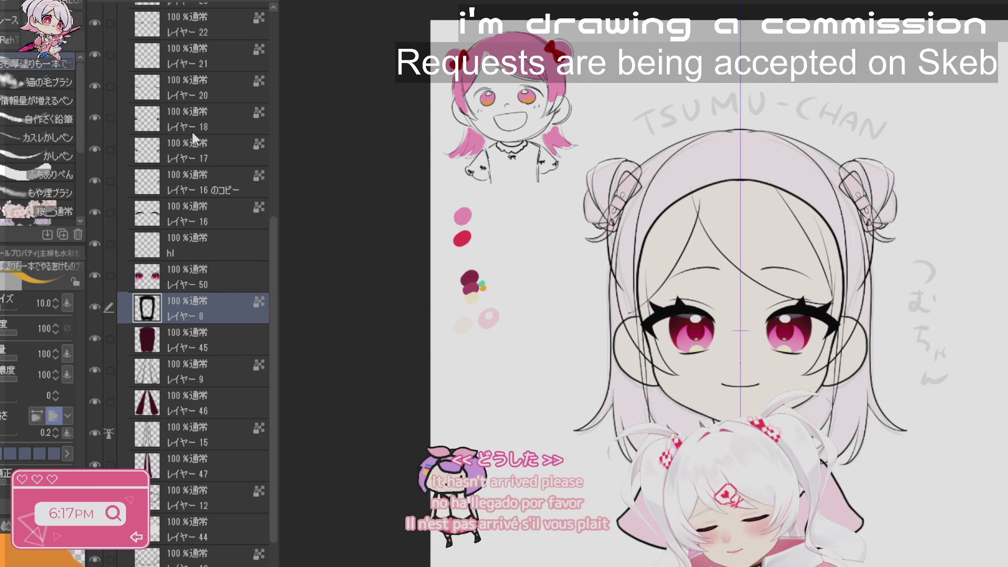
{"action": "key", "text": "ctrl+shift+n"}
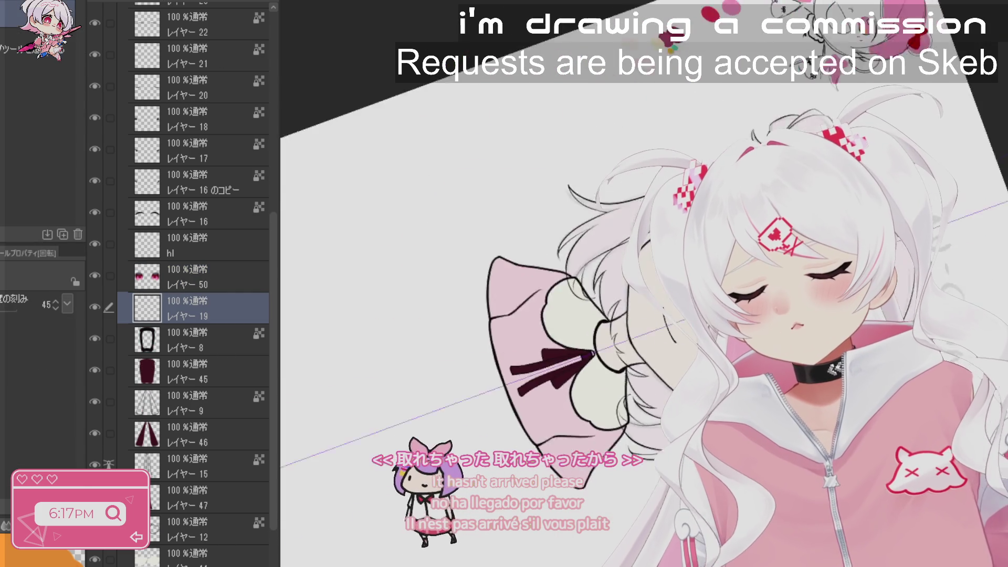
{"action": "key", "text": "ctrl+plus"}
{"action": "key", "text": "ctrl+plus"}
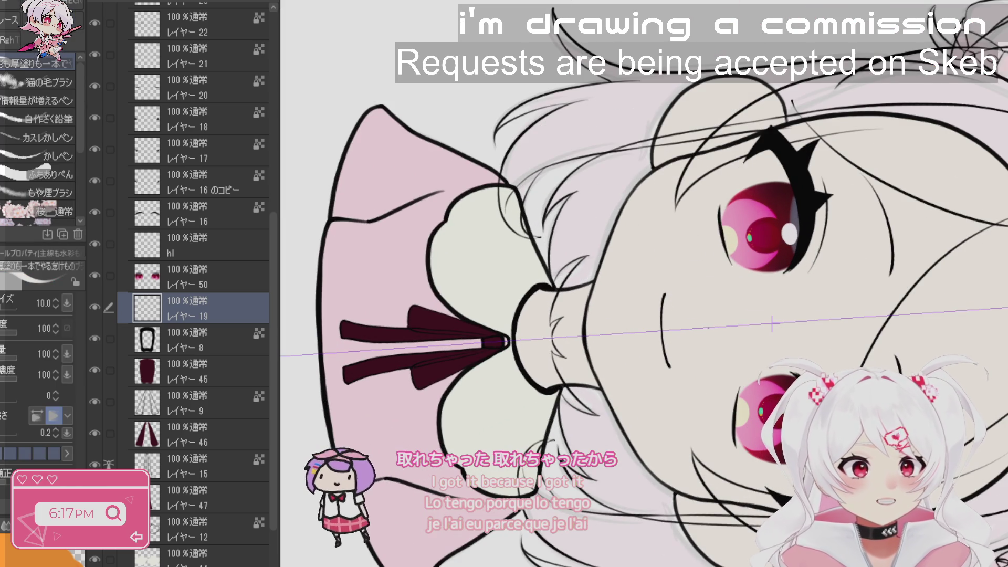
{"action": "key", "text": "bracketright"}
{"action": "key", "text": "bracketright"}
{"action": "key", "text": "bracketright"}
{"action": "key", "text": "bracketright"}
{"action": "key", "text": "bracketright"}
{"action": "key", "text": "bracketright"}
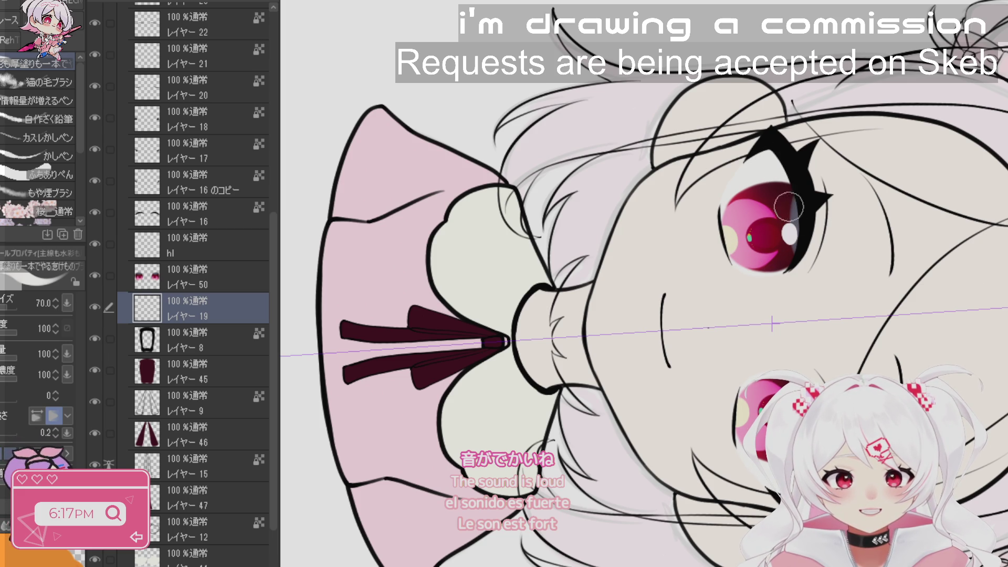
{"action": "key", "text": "j"}
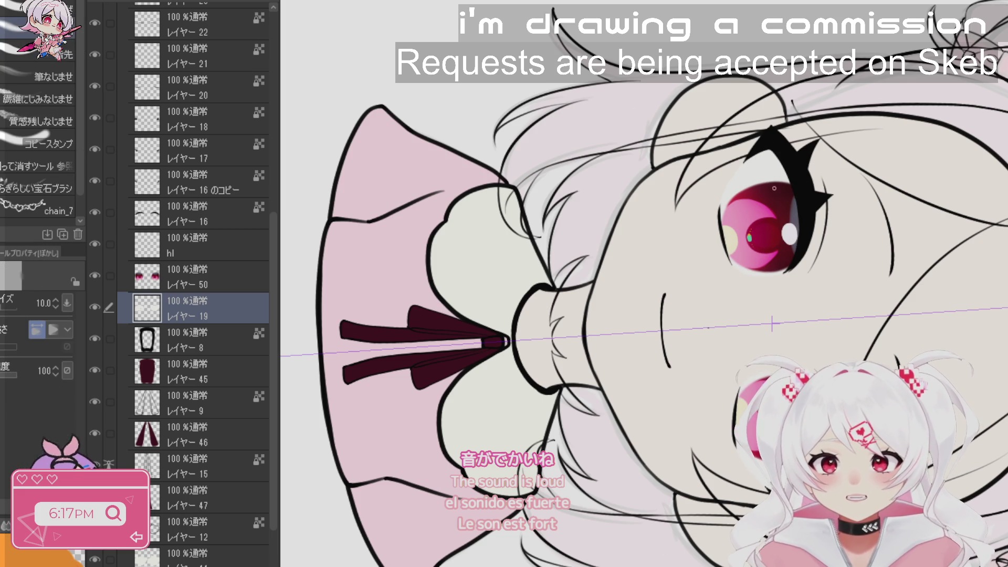
{"action": "key", "text": "g"}
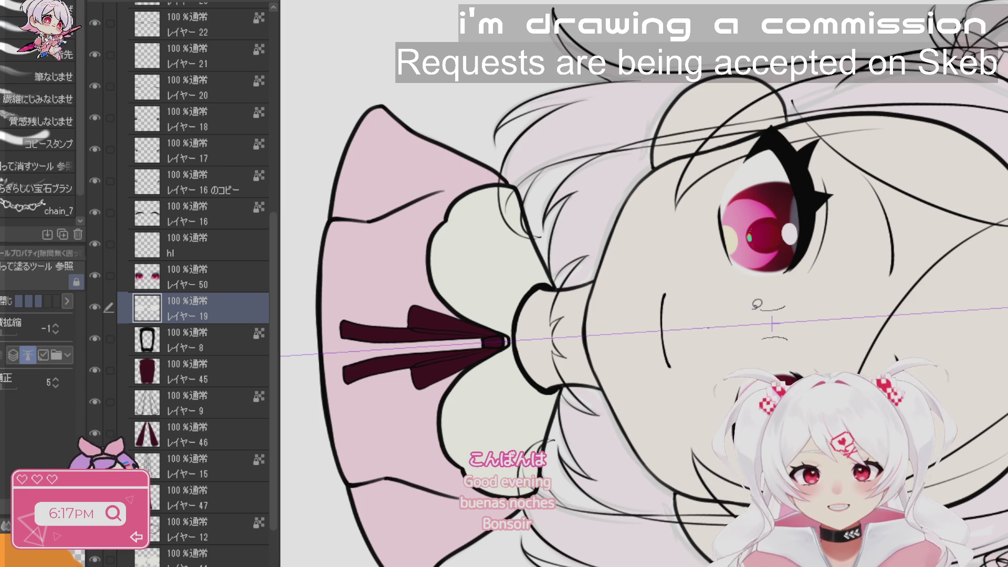
- Rotate the canvas around the face, then turn it upright to view the whole sheet
{"action": "mouse_move", "coordinate": [848, 286]}
{"action": "left_mouse_down"}
{"action": "mouse_move", "coordinate": [748, 108]}
{"action": "mouse_move", "coordinate": [662, 81]}
{"action": "mouse_move", "coordinate": [530, 84]}
{"action": "mouse_move", "coordinate": [473, 97]}
{"action": "mouse_move", "coordinate": [455, 107]}
{"action": "mouse_move", "coordinate": [397, 199]}
{"action": "mouse_move", "coordinate": [630, 499]}
{"action": "mouse_move", "coordinate": [788, 525]}
{"action": "mouse_move", "coordinate": [893, 473]}
{"action": "mouse_move", "coordinate": [957, 364]}
{"action": "mouse_move", "coordinate": [903, 155]}
{"action": "left_mouse_up"}
{"action": "key", "text": "r"}
{"action": "key", "text": "g"}
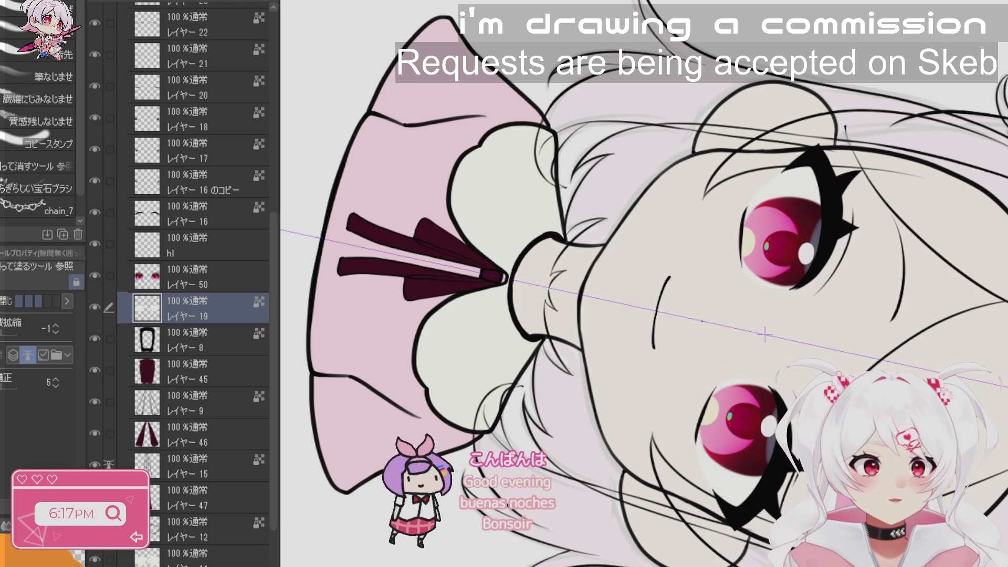
{"action": "key", "text": "b"}
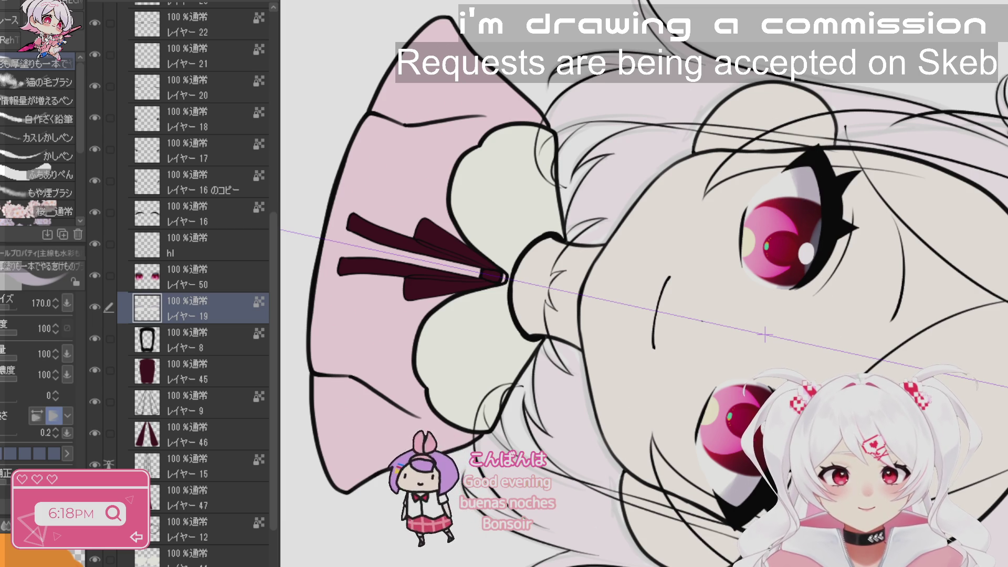
{"action": "left_click_drag", "start_coordinate": [766, 334], "coordinate": [714, 213]}
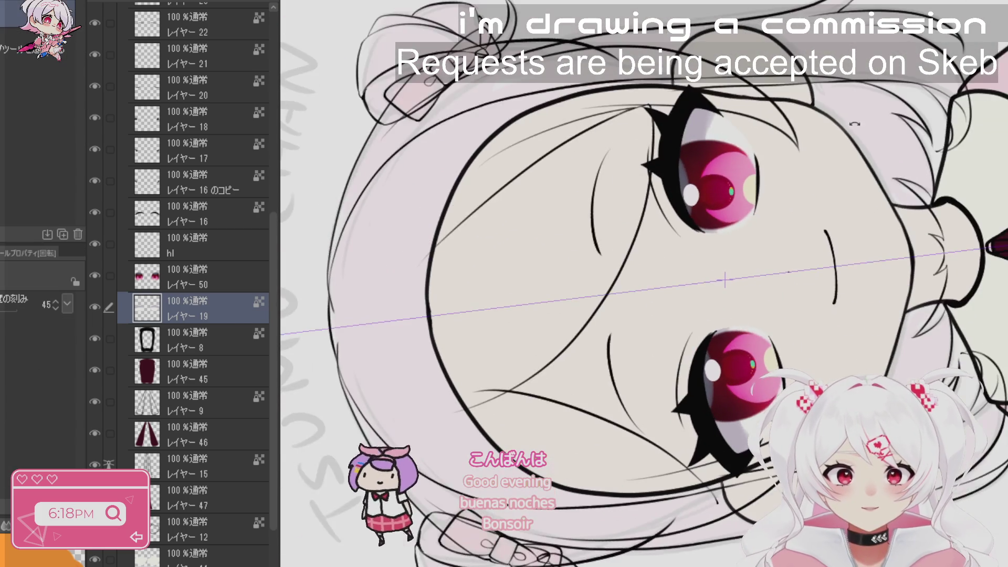
{"action": "key", "text": "j"}
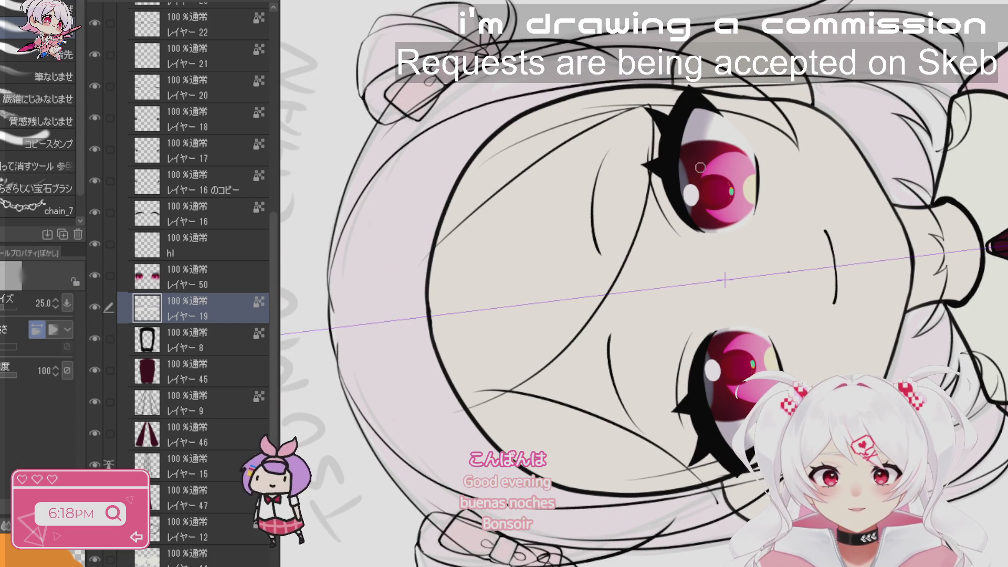
{"action": "mouse_move", "coordinate": [749, 260]}
{"action": "left_mouse_down"}
{"action": "mouse_move", "coordinate": [772, 294]}
{"action": "mouse_move", "coordinate": [757, 336]}
{"action": "mouse_move", "coordinate": [724, 347]}
{"action": "mouse_move", "coordinate": [693, 336]}
{"action": "left_mouse_up"}
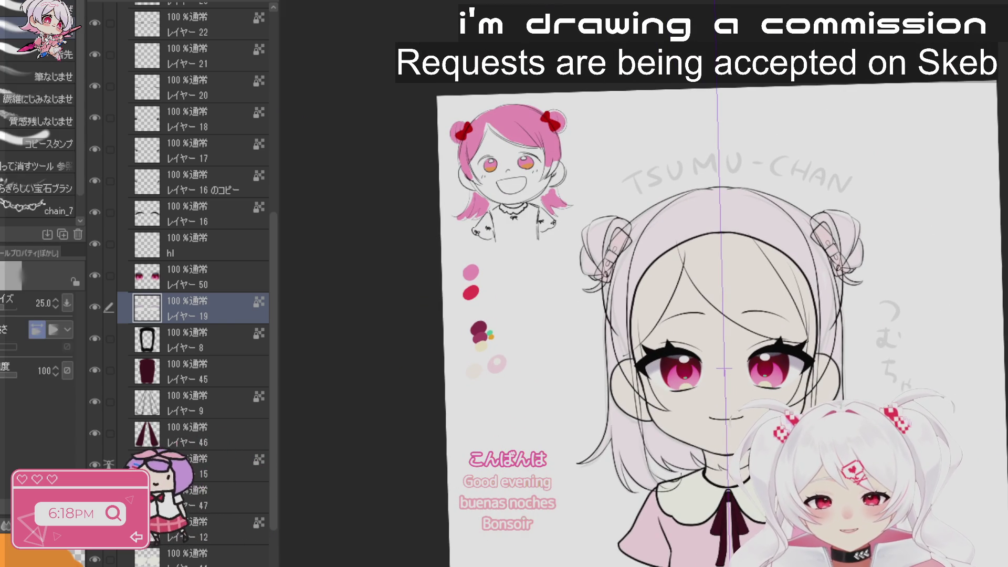
- Add a new empty layer above レイヤー 24
{"action": "scroll", "coordinate": [623, 432], "scroll_direction": "down", "scroll_amount": 2}
{"action": "key", "text": "j"}
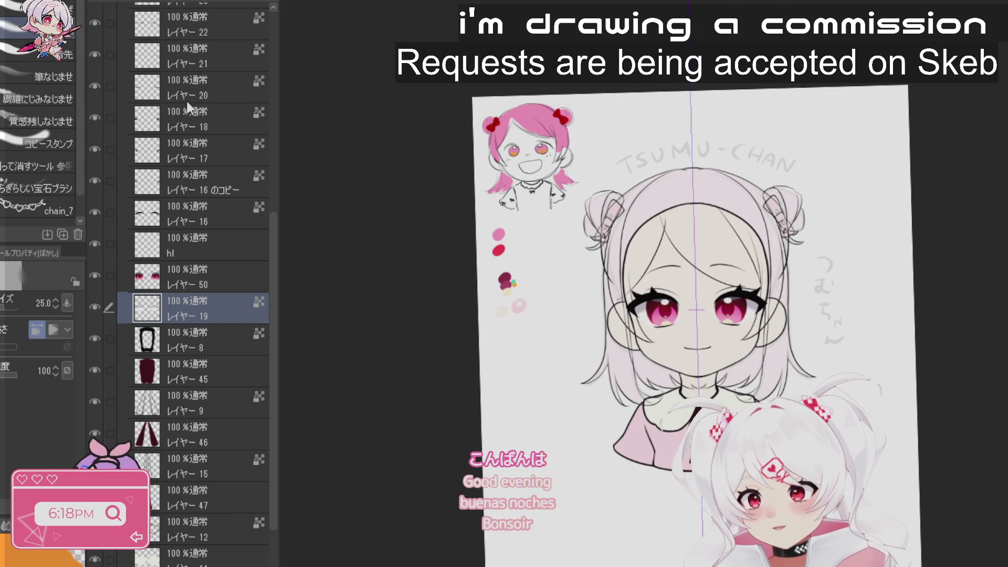
{"action": "scroll", "coordinate": [276, 243], "scroll_direction": "up", "scroll_amount": 5}
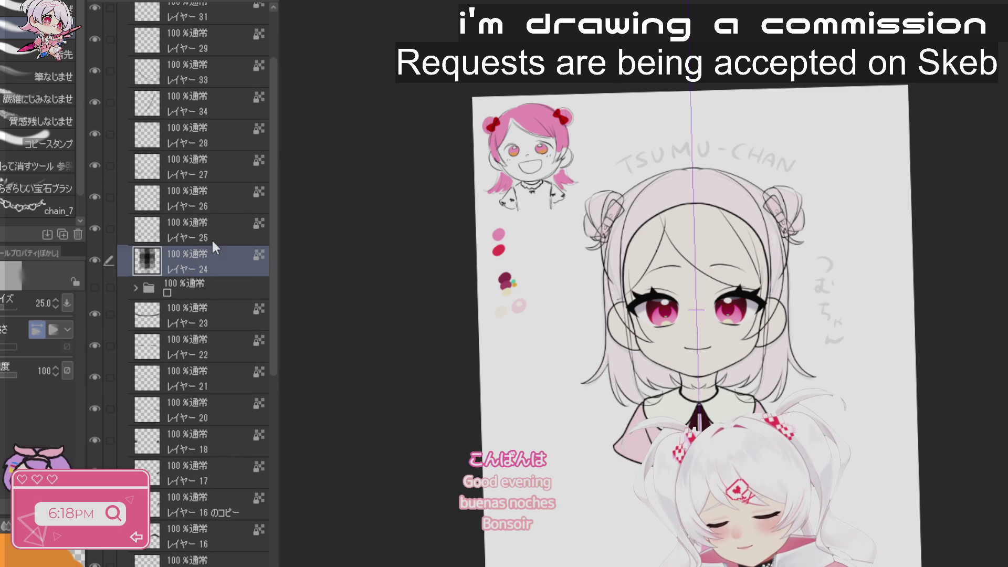
{"action": "left_click", "coordinate": [211, 238]}
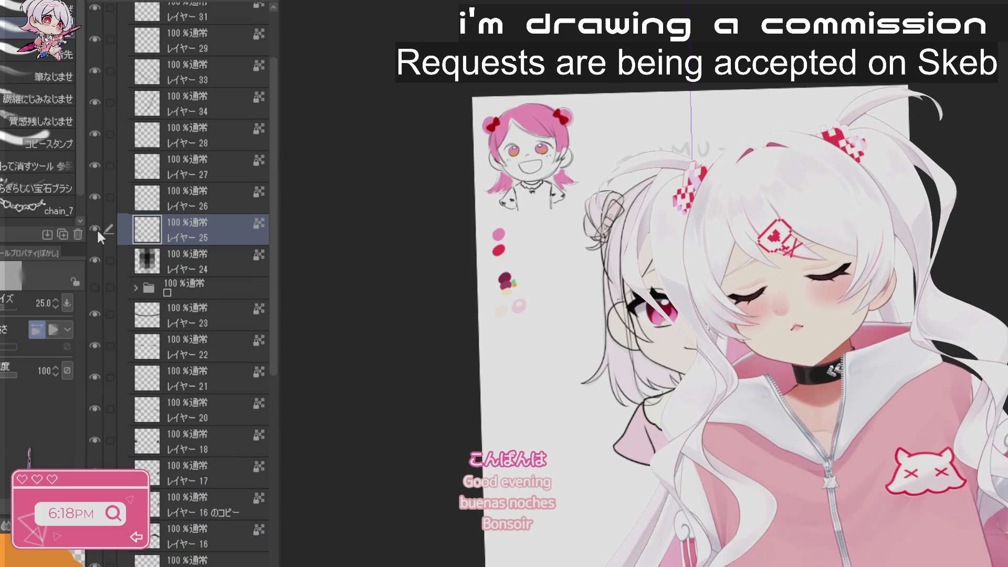
{"action": "left_click", "coordinate": [210, 261]}
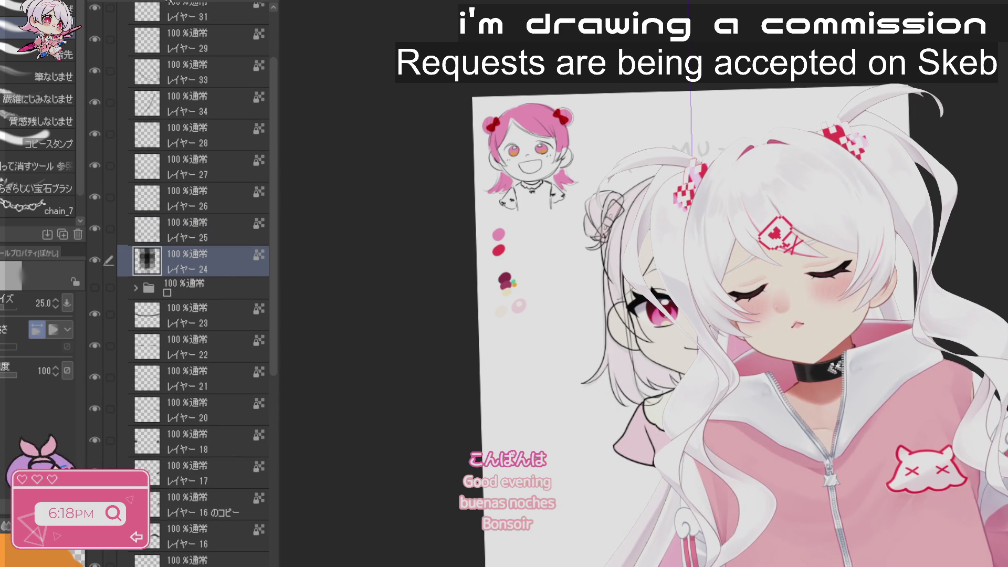
{"action": "key", "text": "ctrl+shift+n"}
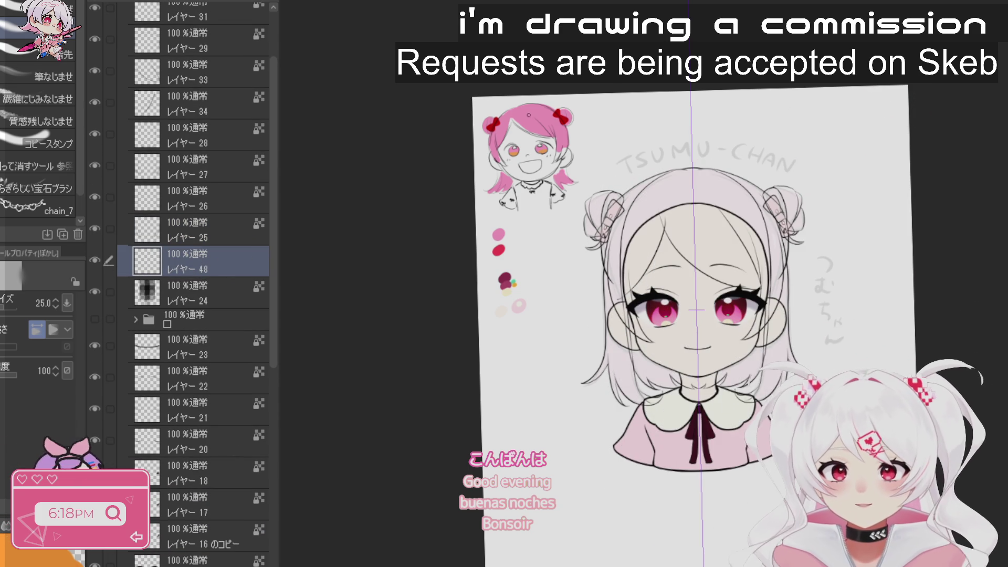
- Paint pink streaks down the left hair strand and along the top hair, redoing a stray stroke
{"action": "scroll", "coordinate": [729, 310], "scroll_direction": "up", "scroll_amount": 2}
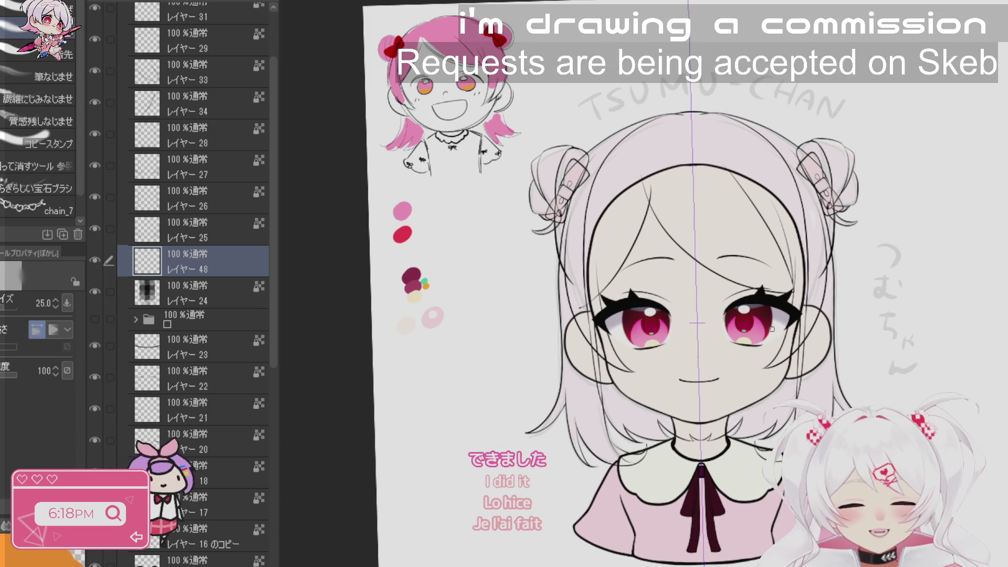
{"action": "key", "text": "b"}
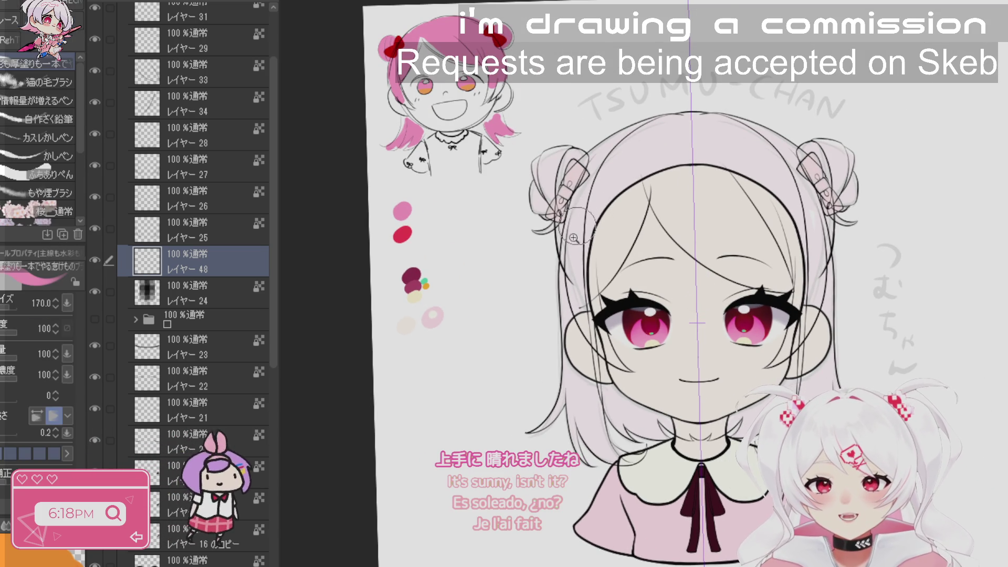
{"action": "scroll", "coordinate": [573, 238], "scroll_direction": "up", "scroll_amount": 2}
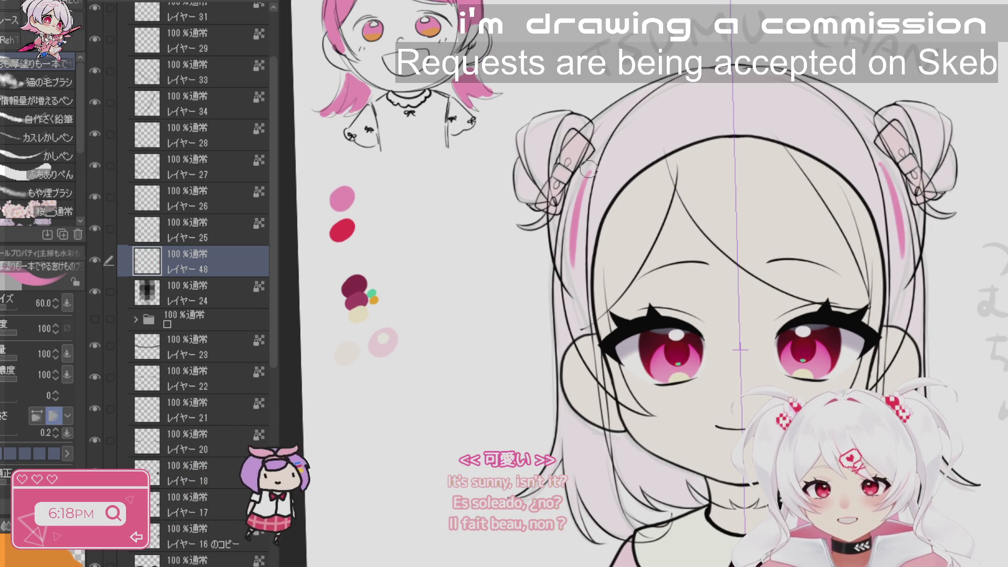
{"action": "mouse_move", "coordinate": [589, 168]}
{"action": "left_mouse_down"}
{"action": "mouse_move", "coordinate": [570, 278]}
{"action": "mouse_move", "coordinate": [583, 176]}
{"action": "left_mouse_up"}
{"action": "mouse_move", "coordinate": [569, 232]}
{"action": "left_mouse_down"}
{"action": "mouse_move", "coordinate": [586, 177]}
{"action": "mouse_move", "coordinate": [578, 331]}
{"action": "left_mouse_up"}
{"action": "left_click_drag", "start_coordinate": [588, 265], "coordinate": [581, 344]}
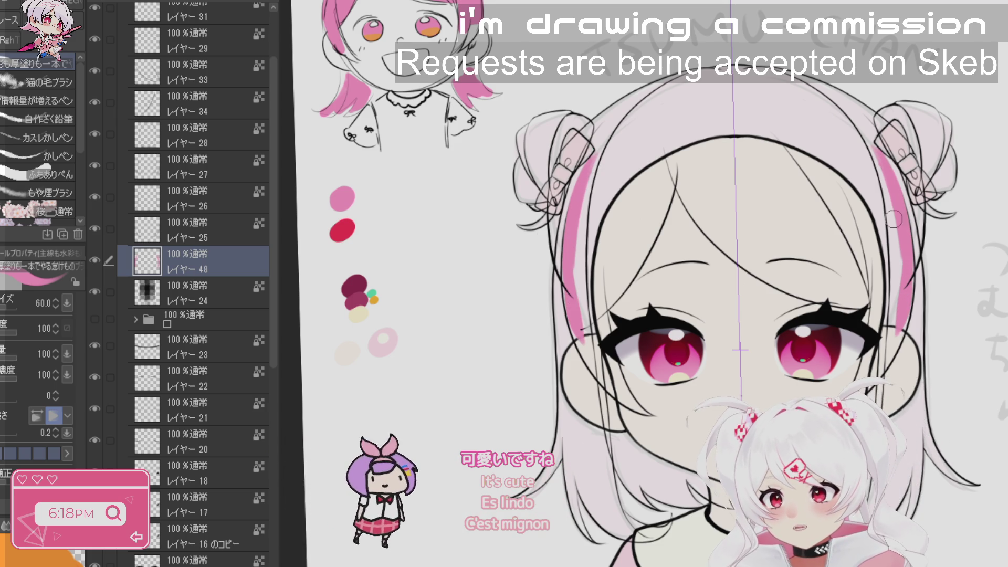
{"action": "left_click_drag", "start_coordinate": [894, 219], "coordinate": [825, 92]}
{"action": "mouse_move", "coordinate": [625, 117]}
{"action": "left_mouse_down"}
{"action": "mouse_move", "coordinate": [609, 134]}
{"action": "mouse_move", "coordinate": [651, 88]}
{"action": "mouse_move", "coordinate": [706, 76]}
{"action": "left_mouse_up"}
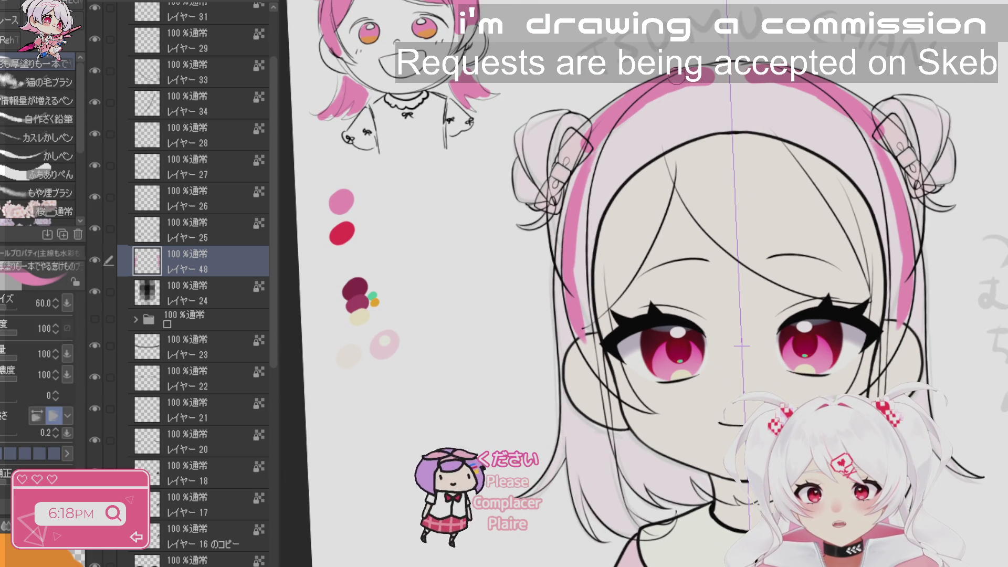
{"action": "key", "text": "ctrl+z"}
{"action": "key", "text": "ctrl+z"}
{"action": "left_click_drag", "start_coordinate": [648, 96], "coordinate": [679, 82]}
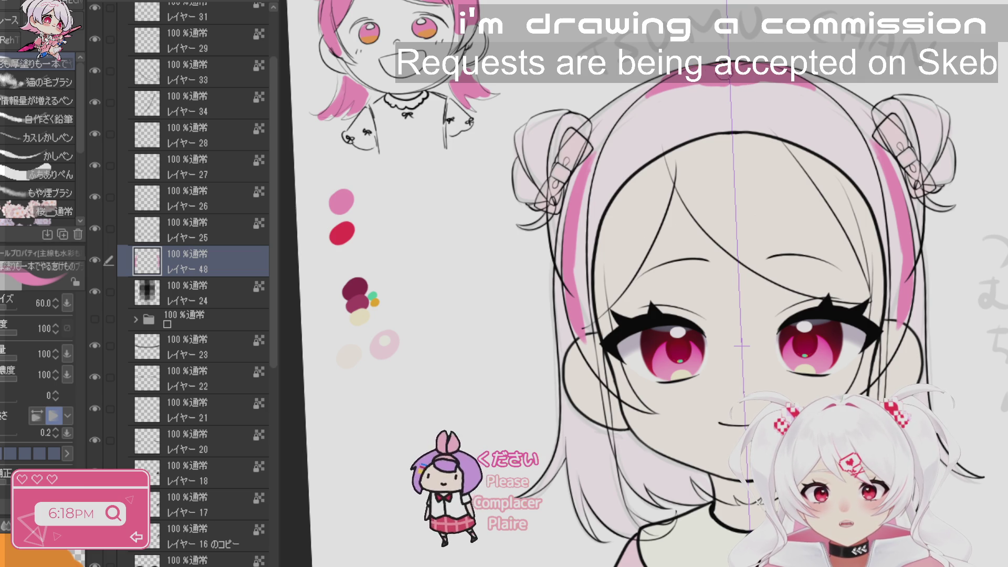
{"action": "mouse_move", "coordinate": [677, 87]}
{"action": "left_mouse_down"}
{"action": "mouse_move", "coordinate": [606, 150]}
{"action": "mouse_move", "coordinate": [673, 86]}
{"action": "mouse_move", "coordinate": [633, 102]}
{"action": "mouse_move", "coordinate": [590, 142]}
{"action": "mouse_move", "coordinate": [630, 98]}
{"action": "mouse_move", "coordinate": [587, 134]}
{"action": "mouse_move", "coordinate": [560, 194]}
{"action": "mouse_move", "coordinate": [559, 268]}
{"action": "mouse_move", "coordinate": [562, 250]}
{"action": "left_mouse_up"}
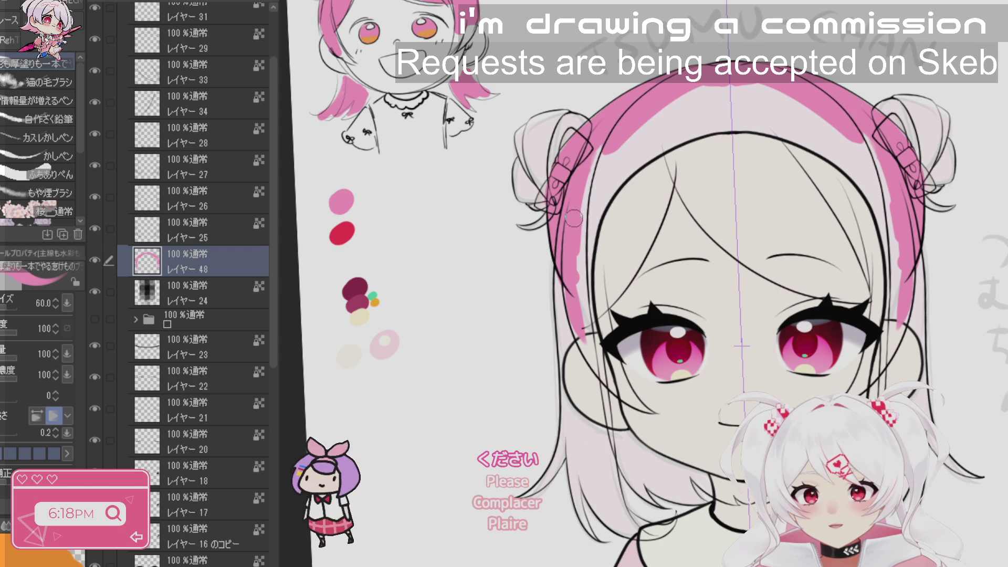
- Zoom onto the left hair clip and touch up the pink along the hair line
{"action": "left_click", "coordinate": [574, 172]}
{"action": "key", "text": "b"}
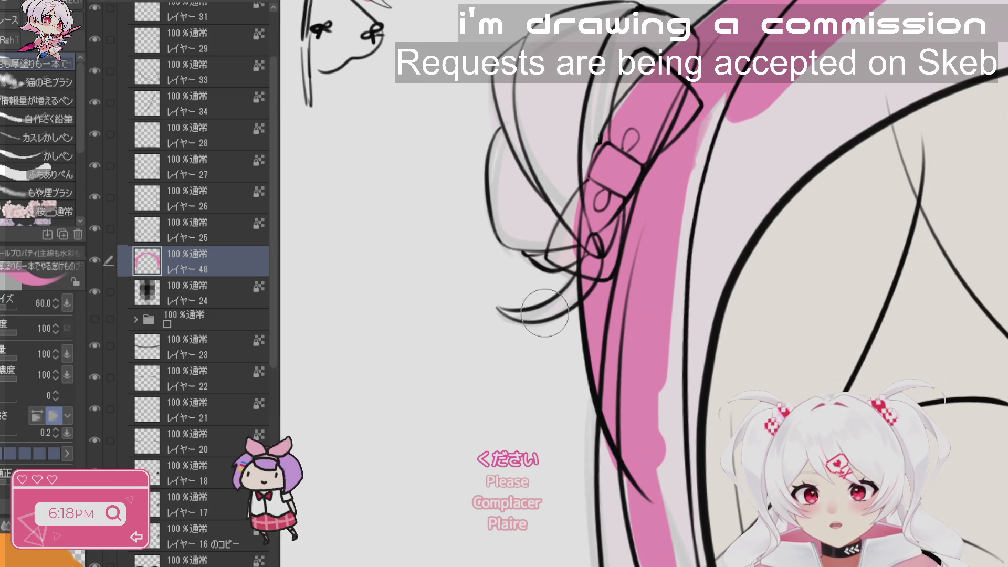
{"action": "mouse_move", "coordinate": [499, 310]}
{"action": "left_mouse_down"}
{"action": "mouse_move", "coordinate": [528, 317]}
{"action": "mouse_move", "coordinate": [500, 310]}
{"action": "left_mouse_up"}
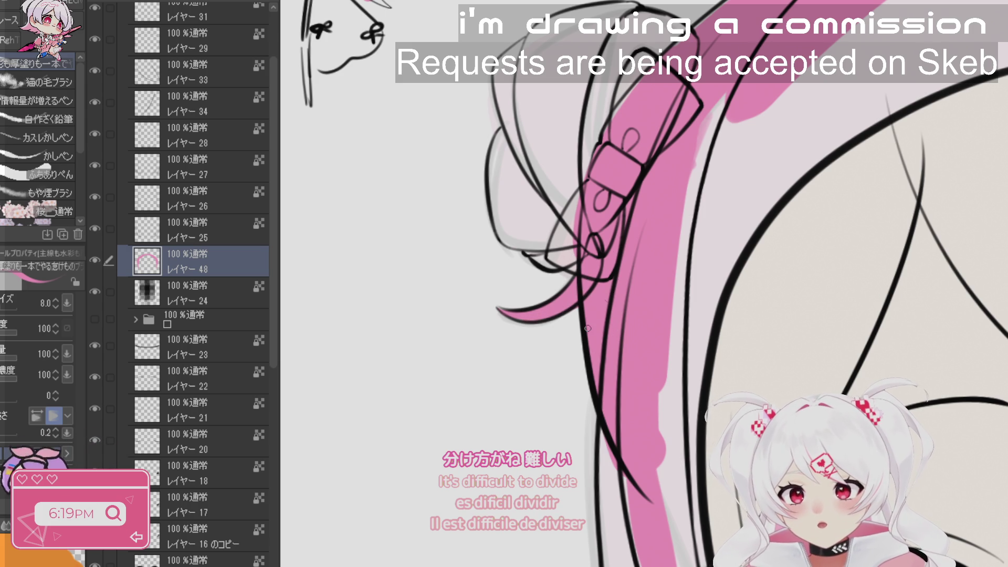
{"action": "scroll", "coordinate": [588, 328], "scroll_direction": "down", "scroll_amount": 5}
{"action": "scroll", "coordinate": [588, 329], "scroll_direction": "up", "scroll_amount": 2}
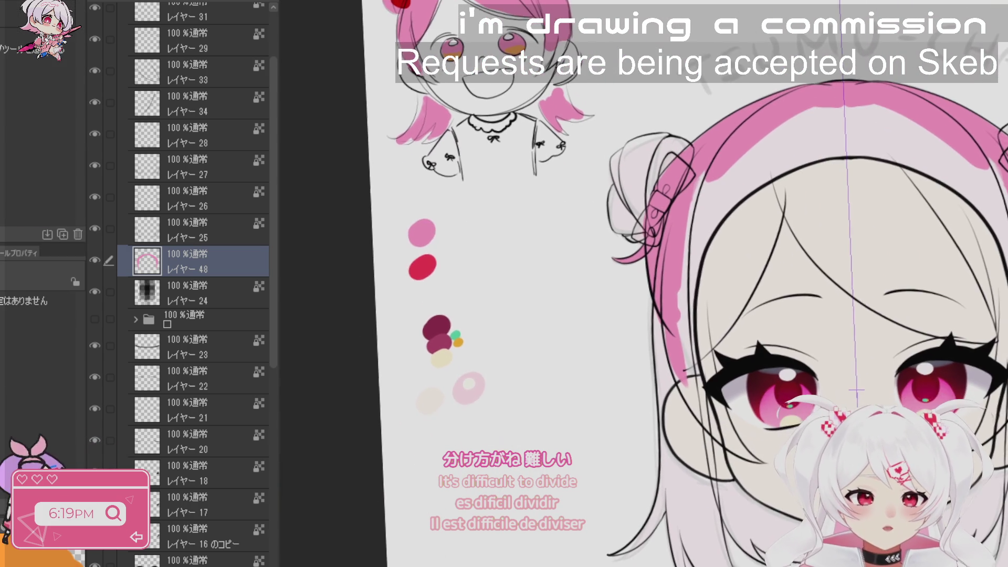
{"action": "scroll", "coordinate": [597, 359], "scroll_direction": "up", "scroll_amount": 5}
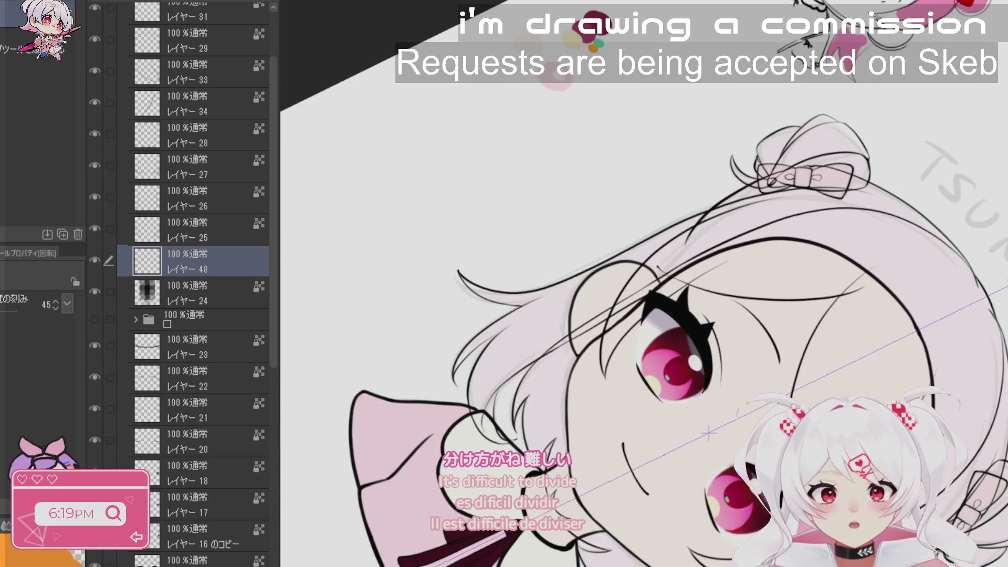
- With the pen, draw pink strands beside the eye, over the upper lashes and near the bow
{"action": "key", "text": "p"}
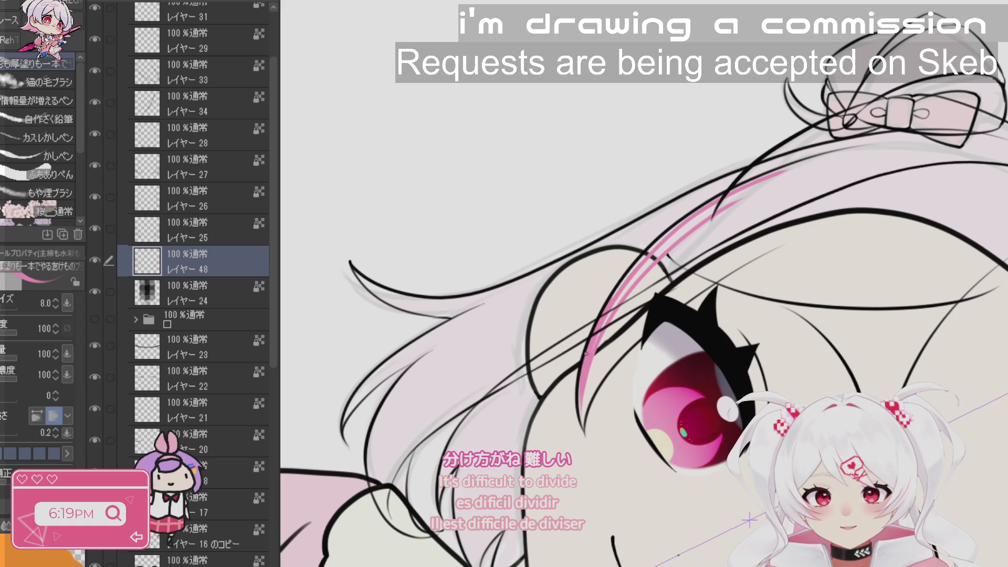
{"action": "left_click_drag", "start_coordinate": [587, 354], "coordinate": [581, 424]}
{"action": "left_click_drag", "start_coordinate": [591, 378], "coordinate": [583, 430]}
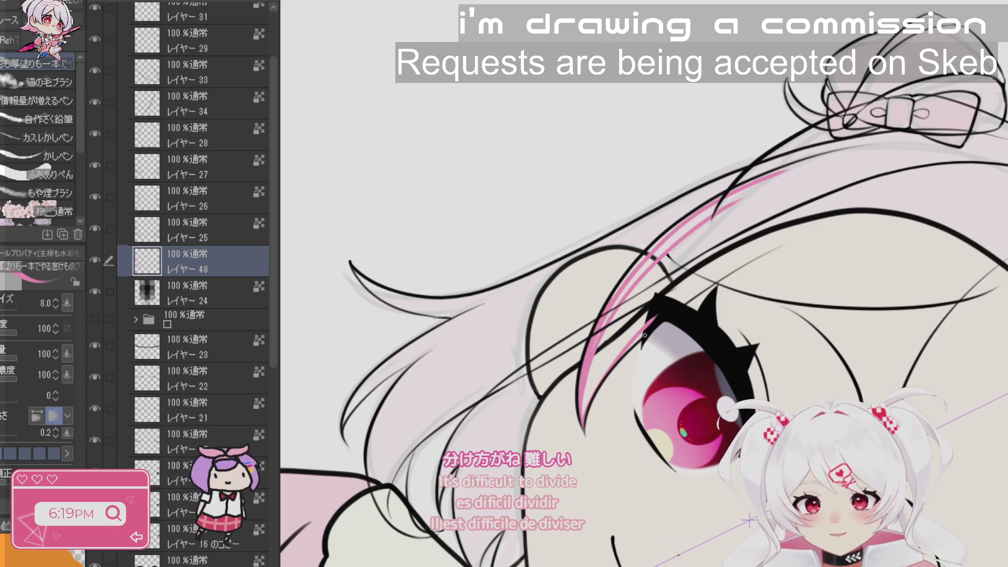
{"action": "left_click_drag", "start_coordinate": [646, 332], "coordinate": [733, 268]}
{"action": "left_click_drag", "start_coordinate": [647, 333], "coordinate": [725, 278]}
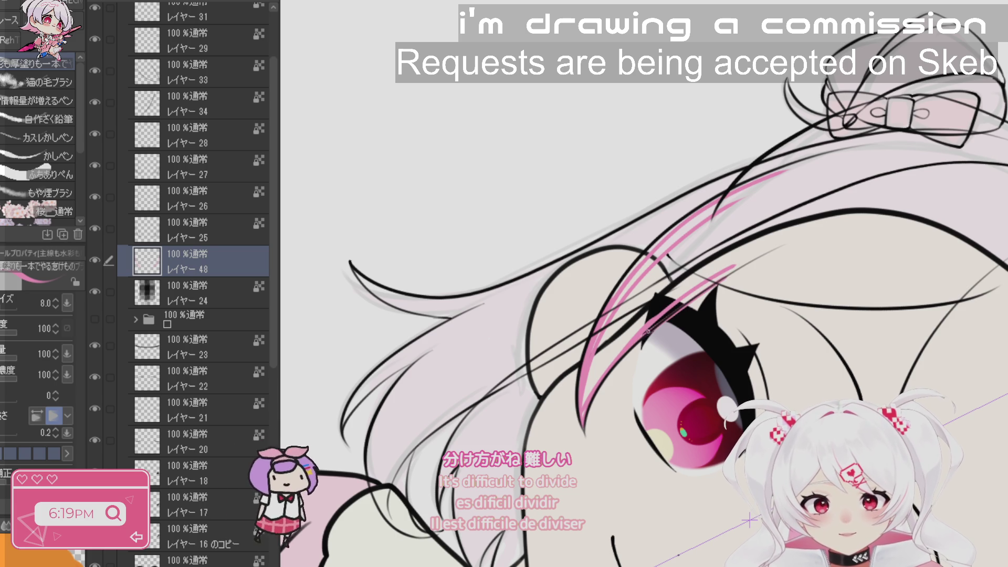
{"action": "left_click_drag", "start_coordinate": [647, 332], "coordinate": [730, 271]}
{"action": "key", "text": "ctrl+z"}
{"action": "mouse_move", "coordinate": [646, 331]}
{"action": "left_mouse_down"}
{"action": "mouse_move", "coordinate": [746, 263]}
{"action": "mouse_move", "coordinate": [906, 189]}
{"action": "mouse_move", "coordinate": [898, 151]}
{"action": "mouse_move", "coordinate": [835, 157]}
{"action": "mouse_move", "coordinate": [722, 203]}
{"action": "left_mouse_up"}
{"action": "left_click_drag", "start_coordinate": [921, 153], "coordinate": [876, 148]}
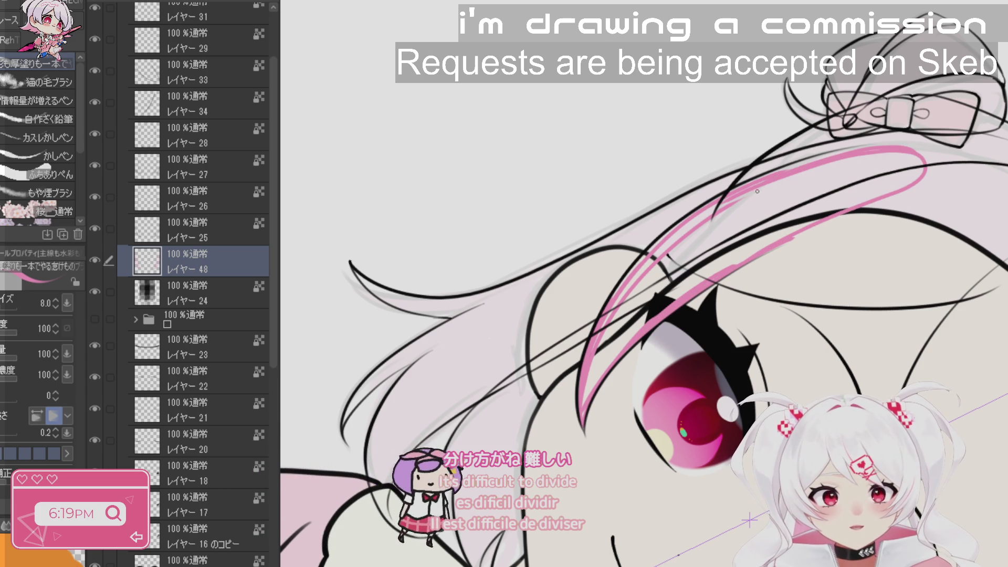
- Rotate the canvas to follow the hair and paint the pink band down-left along the strand
{"action": "key", "text": "r"}
{"action": "mouse_move", "coordinate": [941, 247]}
{"action": "left_mouse_down"}
{"action": "mouse_move", "coordinate": [893, 121]}
{"action": "mouse_move", "coordinate": [788, 47]}
{"action": "mouse_move", "coordinate": [657, 21]}
{"action": "mouse_move", "coordinate": [525, 32]}
{"action": "left_mouse_up"}
{"action": "scroll", "coordinate": [693, 436], "scroll_direction": "up", "scroll_amount": 2}
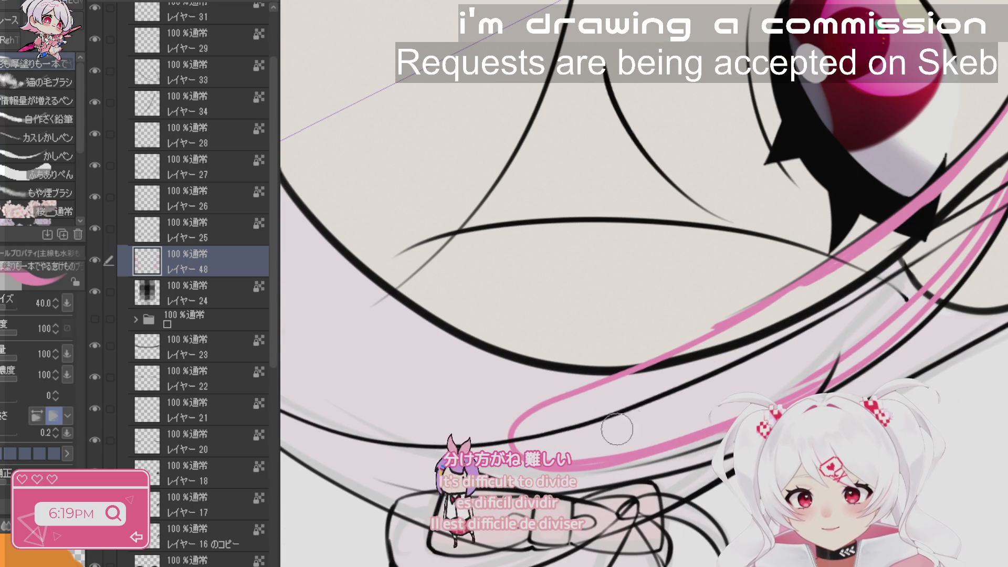
{"action": "mouse_move", "coordinate": [525, 440]}
{"action": "left_mouse_down"}
{"action": "mouse_move", "coordinate": [572, 402]}
{"action": "mouse_move", "coordinate": [829, 280]}
{"action": "mouse_move", "coordinate": [751, 323]}
{"action": "mouse_move", "coordinate": [767, 316]}
{"action": "left_mouse_up"}
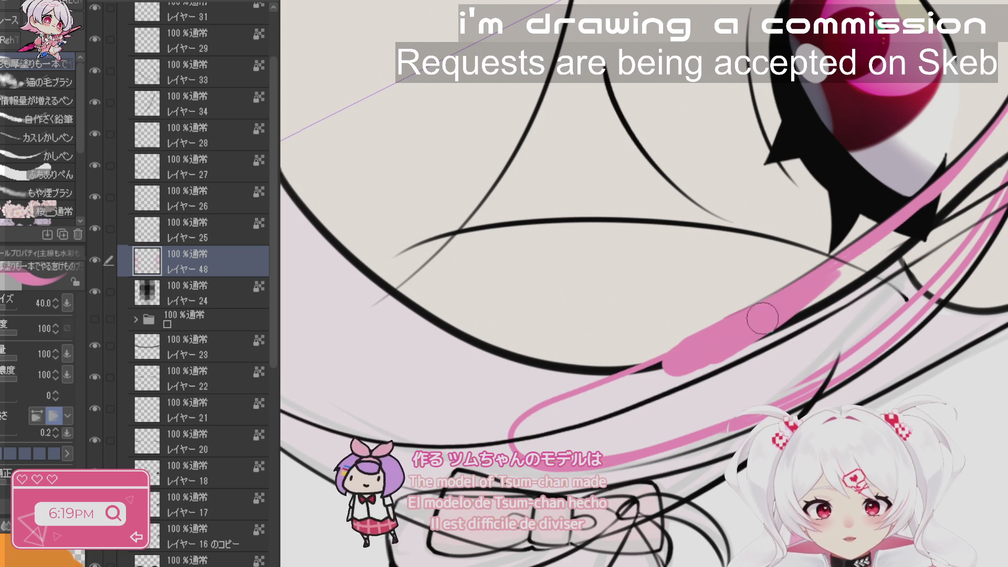
{"action": "mouse_move", "coordinate": [777, 310]}
{"action": "left_mouse_down"}
{"action": "mouse_move", "coordinate": [629, 395]}
{"action": "mouse_move", "coordinate": [675, 365]}
{"action": "mouse_move", "coordinate": [520, 433]}
{"action": "mouse_move", "coordinate": [570, 446]}
{"action": "mouse_move", "coordinate": [535, 442]}
{"action": "left_mouse_up"}
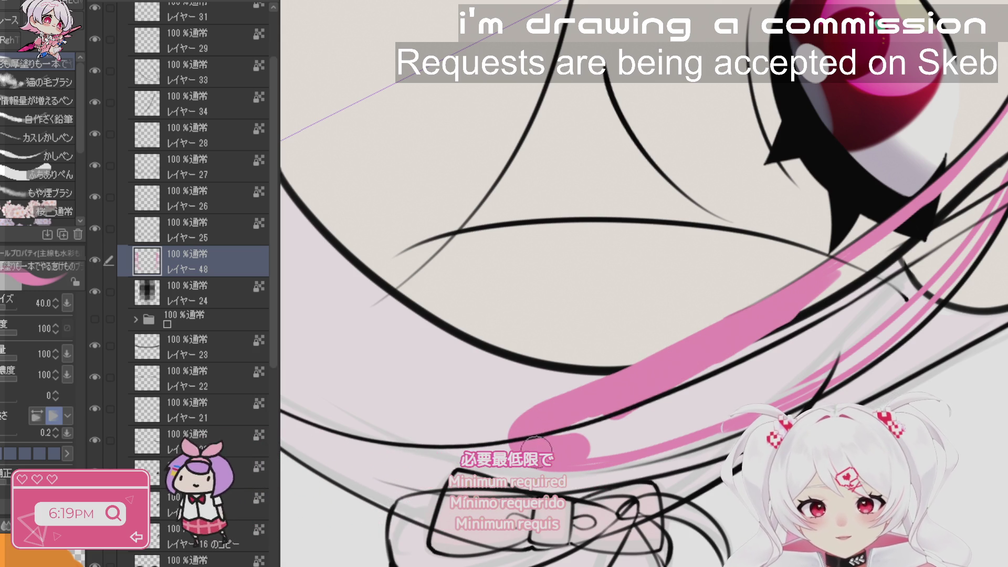
- Straighten the view onto the face and return to the lasso fill tool
{"action": "key", "text": "r"}
{"action": "left_click_drag", "start_coordinate": [619, 451], "coordinate": [656, 472]}
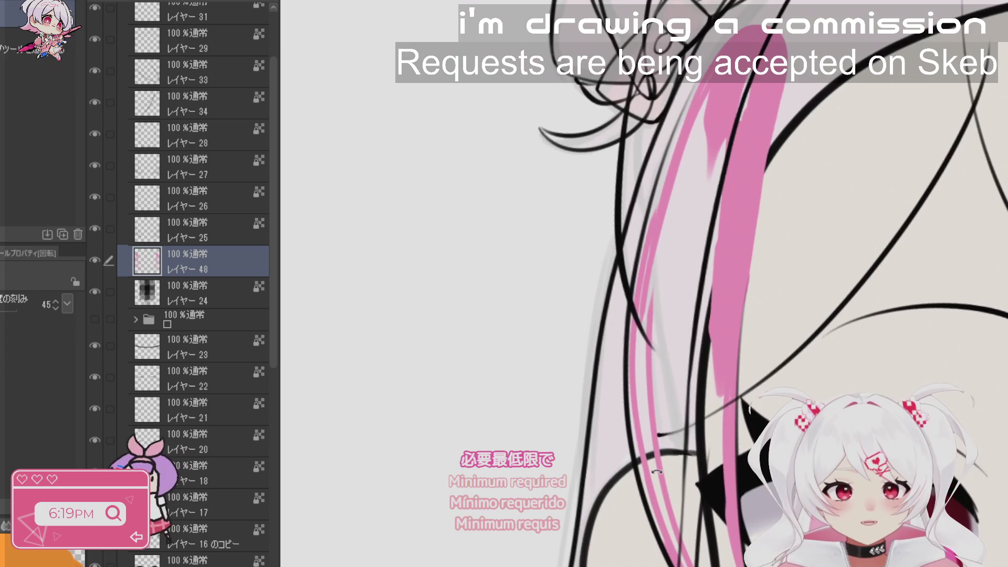
{"action": "key", "text": "b"}
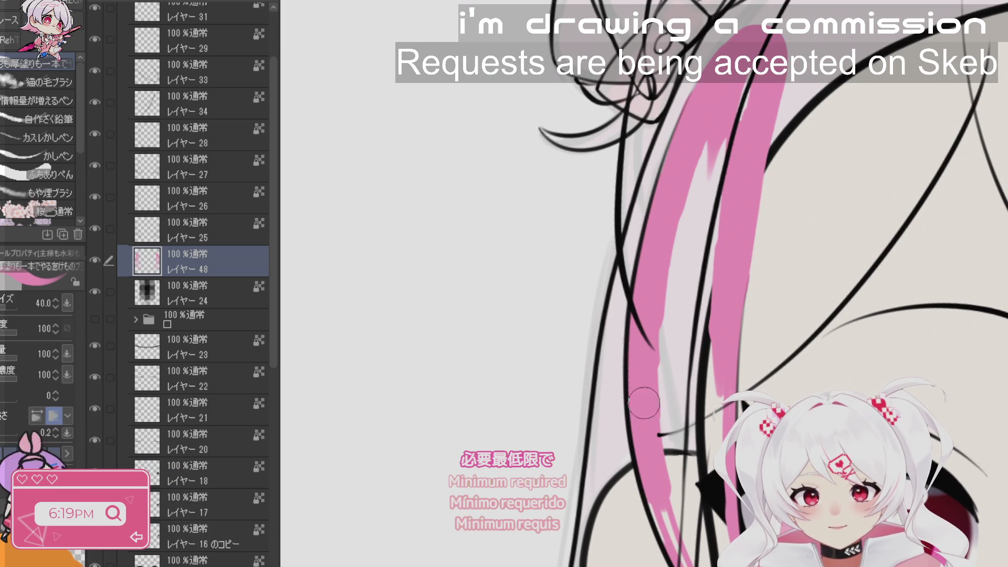
{"action": "key", "text": "j"}
{"action": "scroll", "coordinate": [918, 490], "scroll_direction": "down", "scroll_amount": 3}
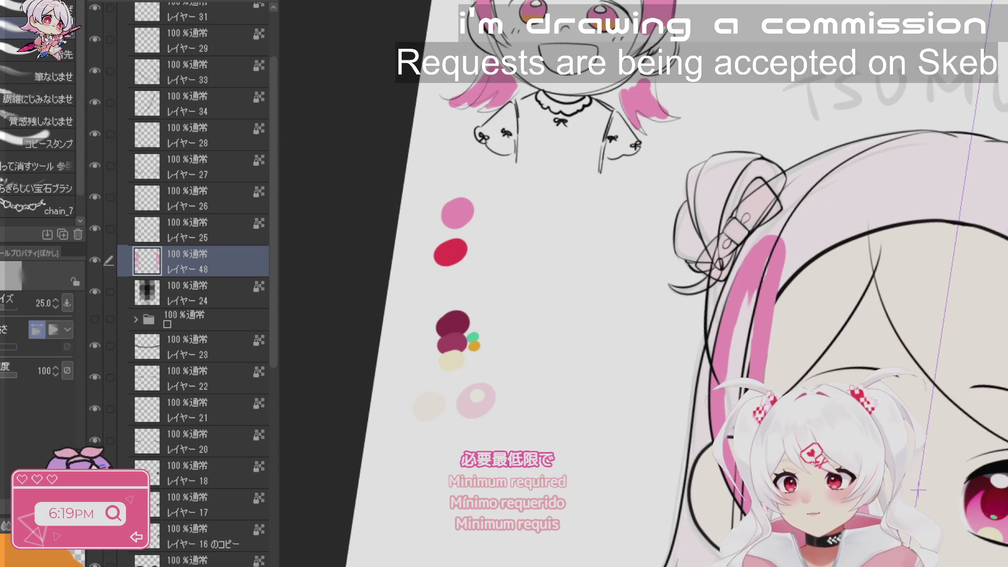
{"action": "key", "text": "g"}
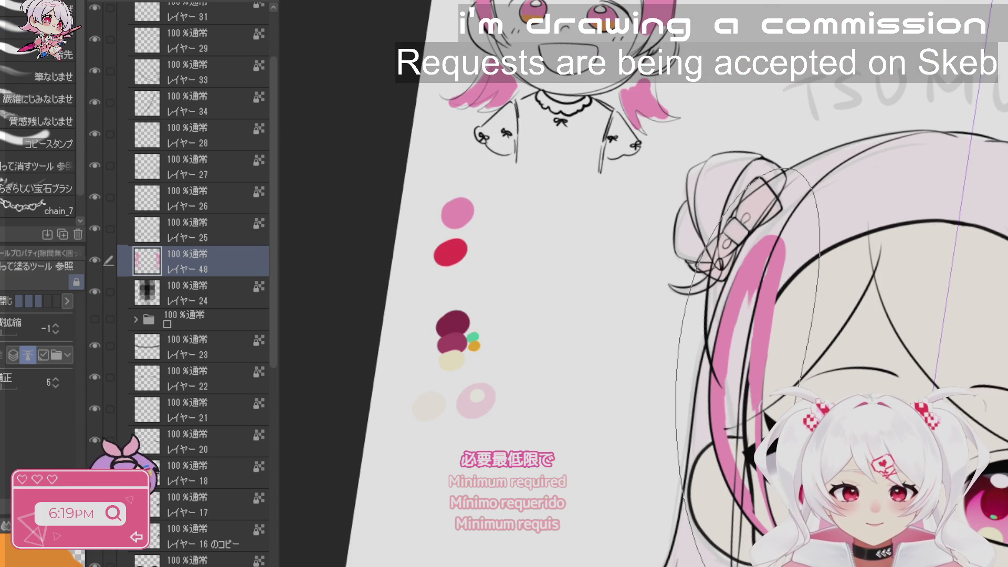
{"action": "key", "text": "r"}
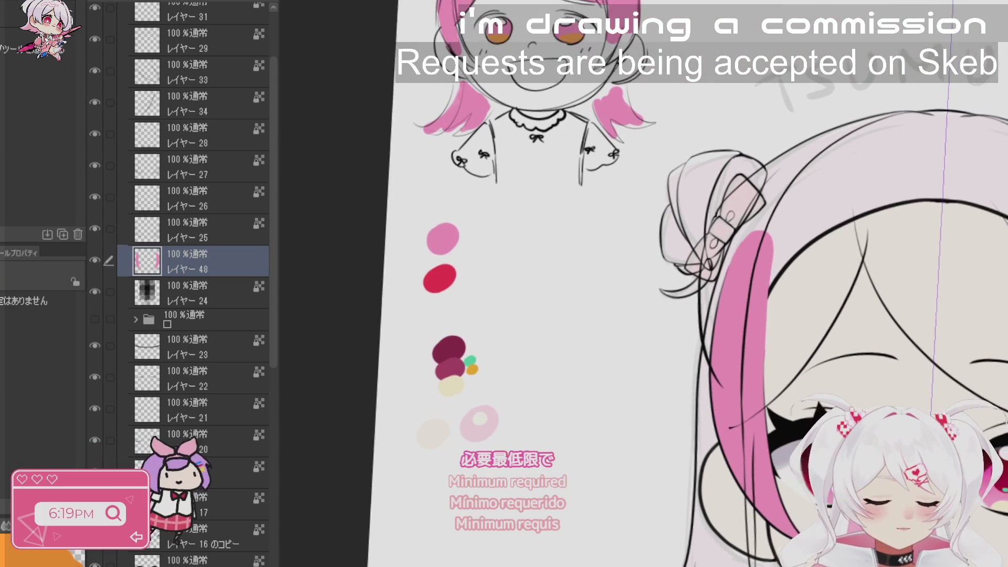
{"action": "scroll", "coordinate": [737, 327], "scroll_direction": "up", "scroll_amount": 3}
{"action": "key", "text": "g"}
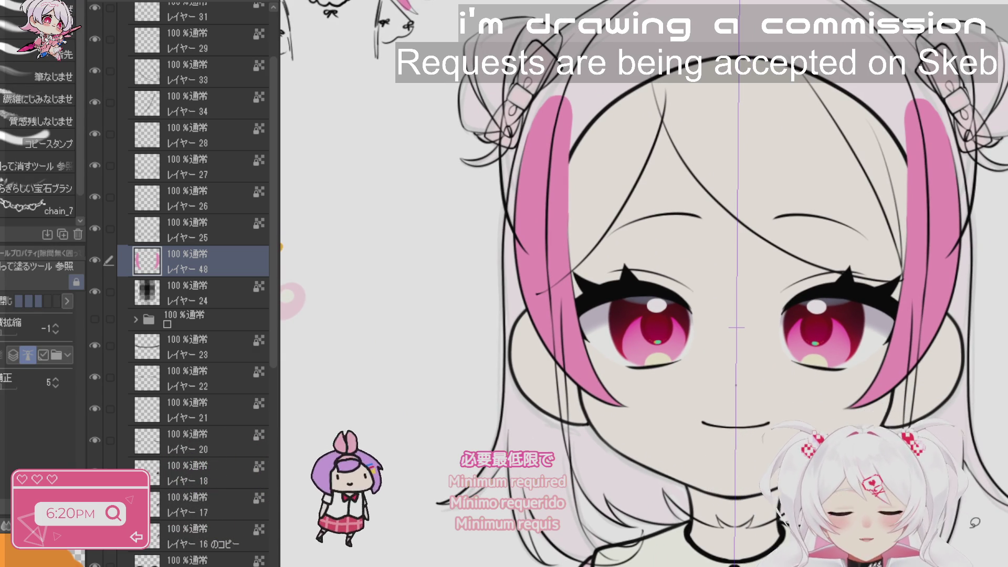
- Create new layer 49 above layer 25
{"action": "left_click", "coordinate": [203, 239]}
{"action": "key", "text": "ctrl+shift+n"}
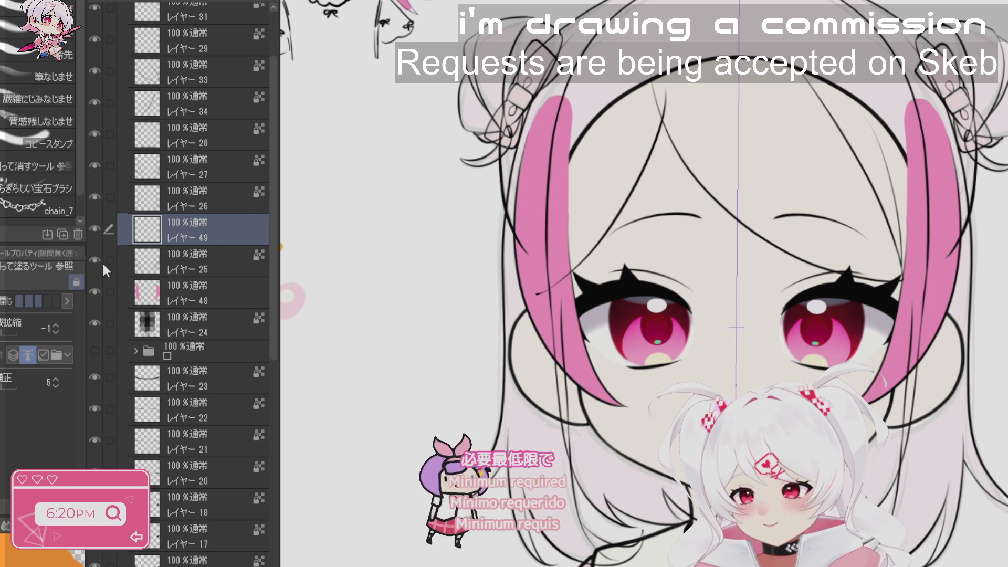
{"action": "left_click", "coordinate": [93, 228]}
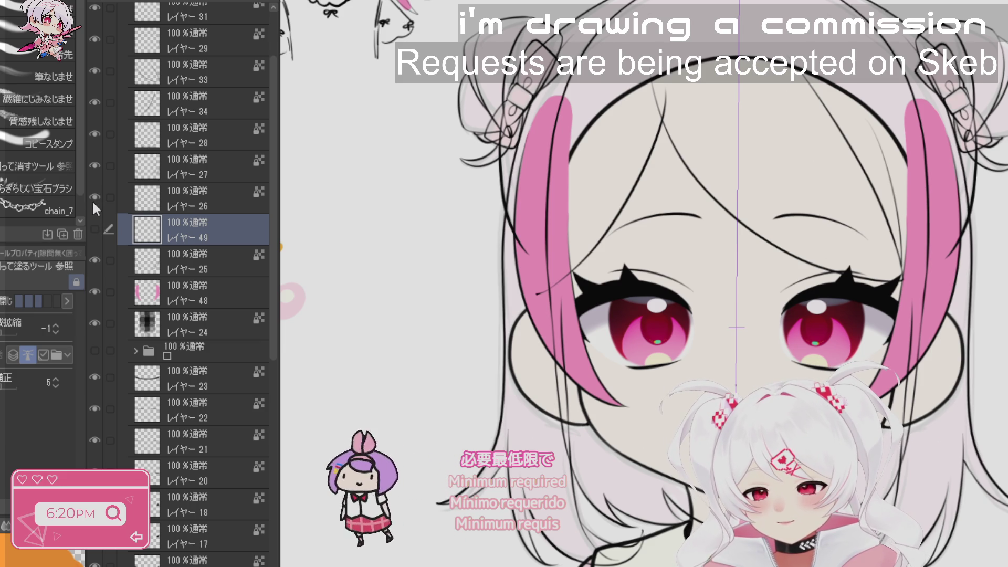
{"action": "left_click", "coordinate": [95, 228]}
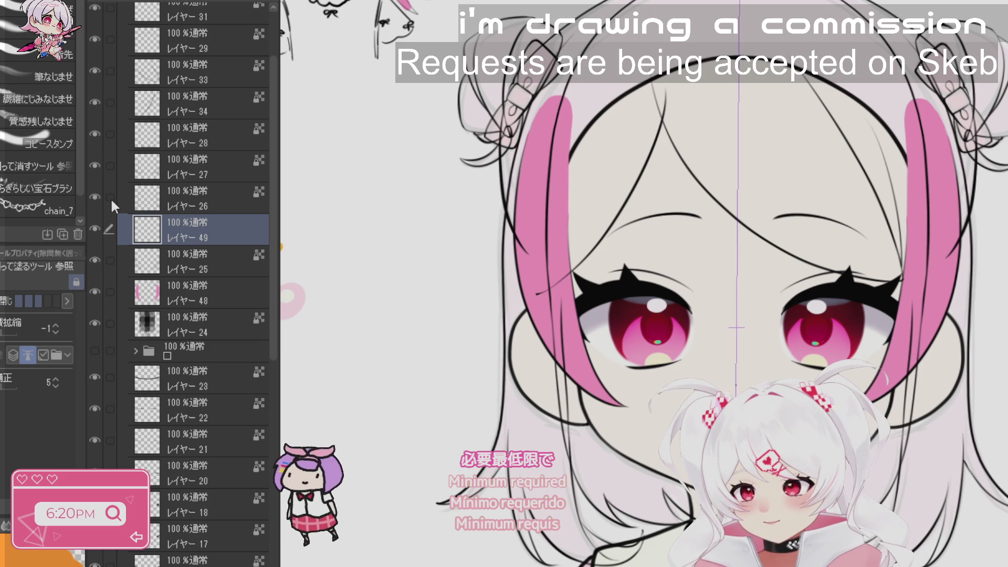
- Move layers 26–28 and 49 below pink streak layer 48, then make layer 49 active with the brush
{"action": "left_click_drag", "start_coordinate": [110, 197], "coordinate": [105, 115]}
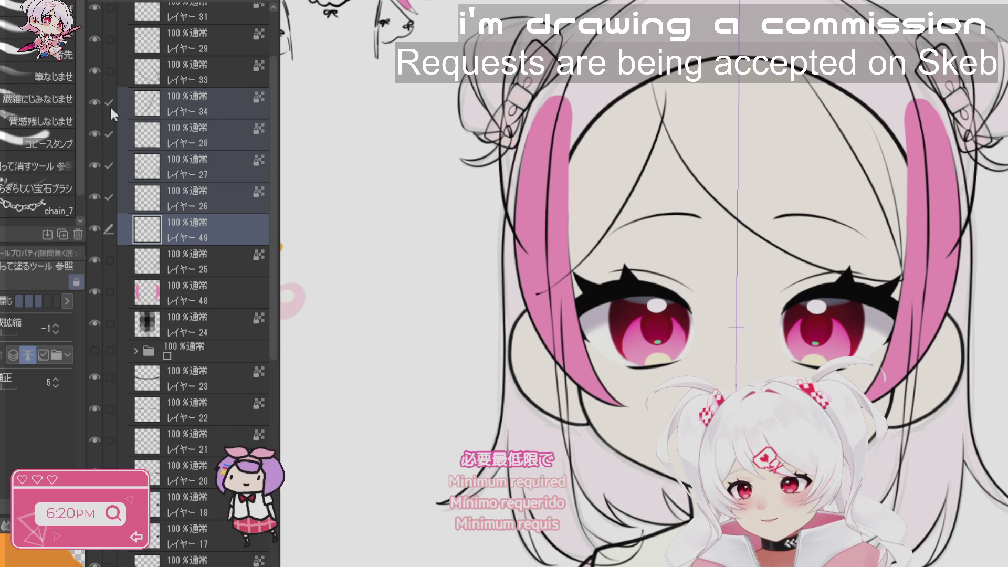
{"action": "left_click", "coordinate": [109, 103]}
{"action": "left_click_drag", "start_coordinate": [214, 149], "coordinate": [212, 313]}
{"action": "left_click", "coordinate": [219, 200]}
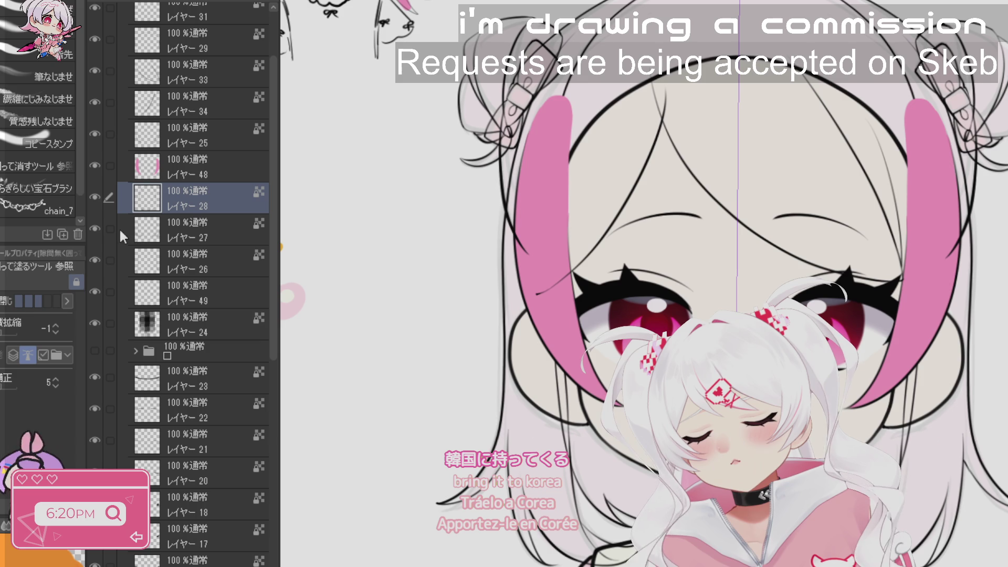
{"action": "left_click", "coordinate": [166, 286]}
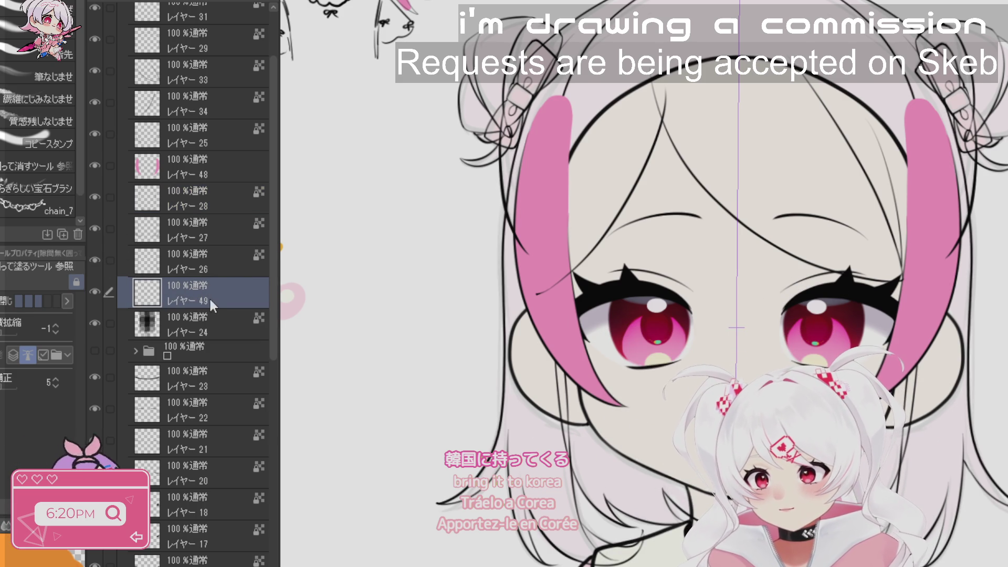
{"action": "key", "text": "b"}
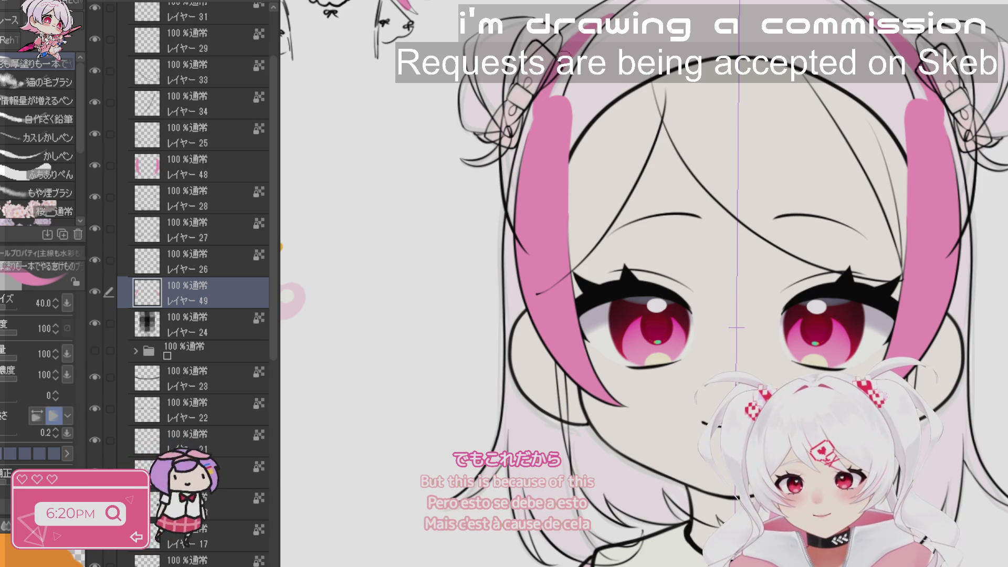
- Hide pink streak layer 48 and paint pink down the left hair strand
{"action": "left_click", "coordinate": [95, 166]}
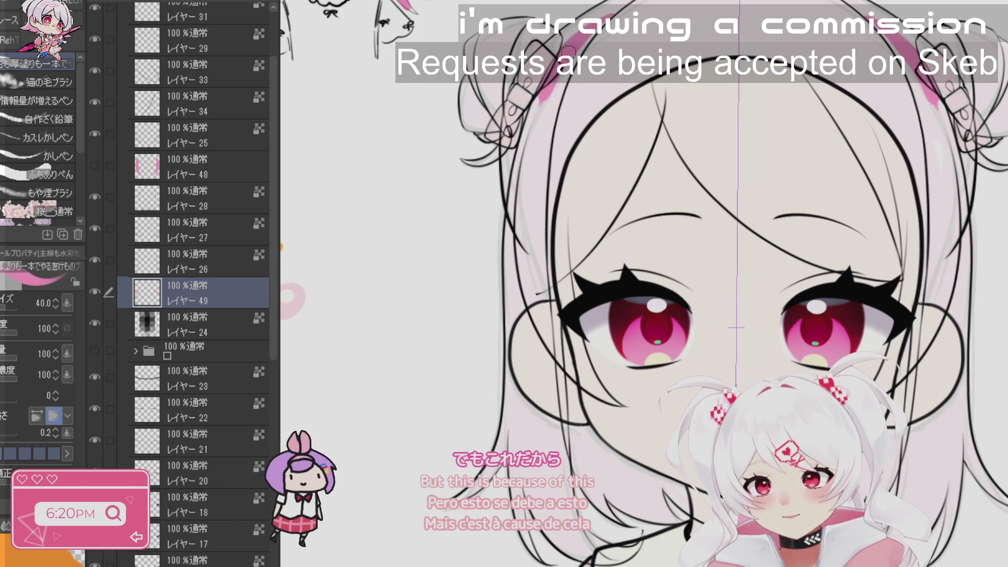
{"action": "mouse_move", "coordinate": [552, 81]}
{"action": "left_mouse_down"}
{"action": "mouse_move", "coordinate": [521, 183]}
{"action": "mouse_move", "coordinate": [536, 115]}
{"action": "mouse_move", "coordinate": [518, 220]}
{"action": "mouse_move", "coordinate": [513, 381]}
{"action": "left_mouse_up"}
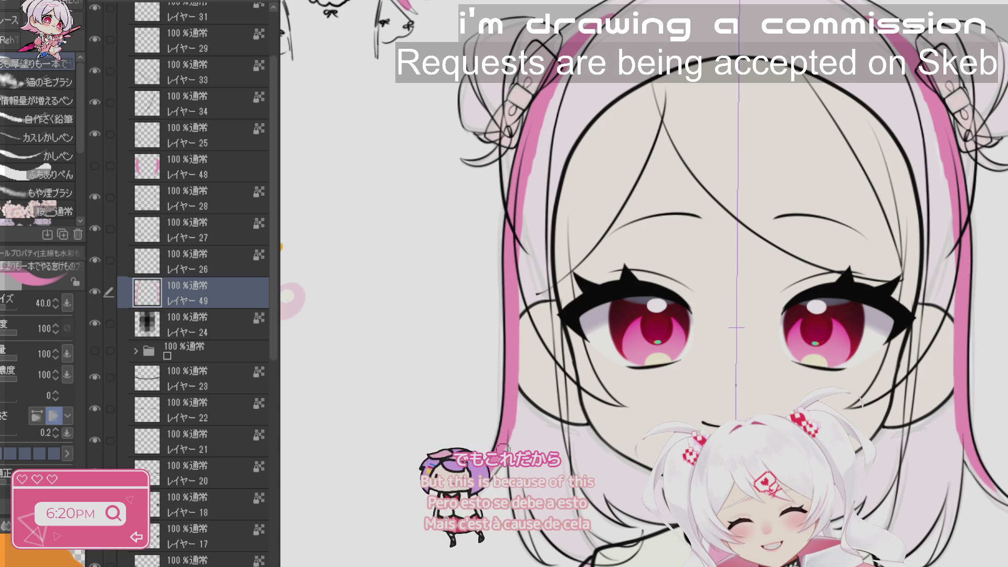
{"action": "left_click_drag", "start_coordinate": [507, 446], "coordinate": [589, 322]}
{"action": "left_click", "coordinate": [589, 321]}
{"action": "key", "text": "b"}
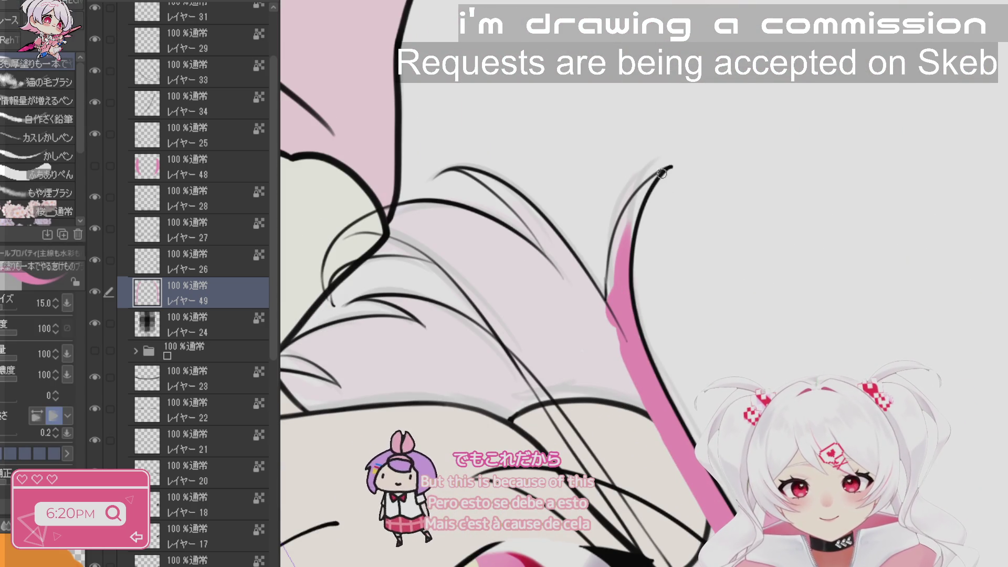
- Paint pink along the upper strand's left edge from its tip down to the bottom
{"action": "mouse_move", "coordinate": [670, 169]}
{"action": "left_mouse_down"}
{"action": "mouse_move", "coordinate": [629, 231]}
{"action": "mouse_move", "coordinate": [627, 273]}
{"action": "left_mouse_up"}
{"action": "mouse_move", "coordinate": [664, 173]}
{"action": "left_mouse_down"}
{"action": "mouse_move", "coordinate": [621, 246]}
{"action": "mouse_move", "coordinate": [613, 290]}
{"action": "left_mouse_up"}
{"action": "mouse_move", "coordinate": [632, 209]}
{"action": "left_mouse_down"}
{"action": "mouse_move", "coordinate": [610, 294]}
{"action": "mouse_move", "coordinate": [623, 376]}
{"action": "left_mouse_up"}
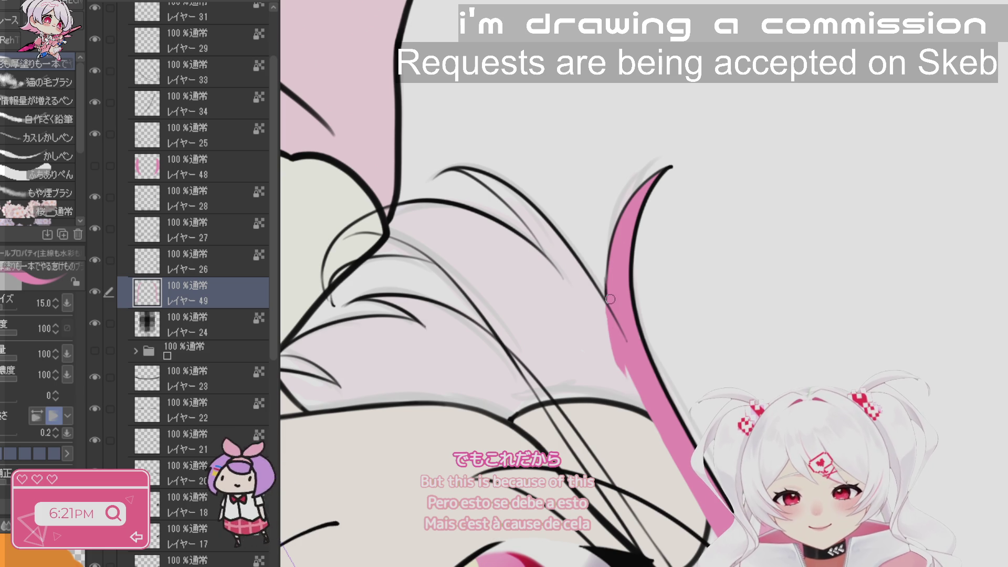
{"action": "left_click_drag", "start_coordinate": [606, 308], "coordinate": [654, 481]}
{"action": "left_click_drag", "start_coordinate": [617, 347], "coordinate": [654, 464]}
{"action": "left_click_drag", "start_coordinate": [623, 368], "coordinate": [677, 489]}
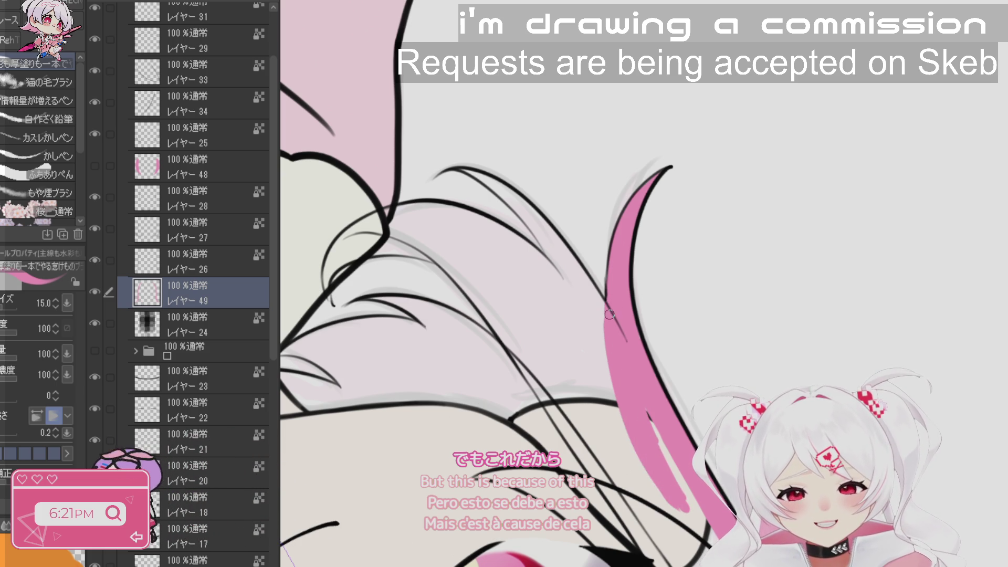
{"action": "scroll", "coordinate": [687, 474], "scroll_direction": "down", "scroll_amount": 8}
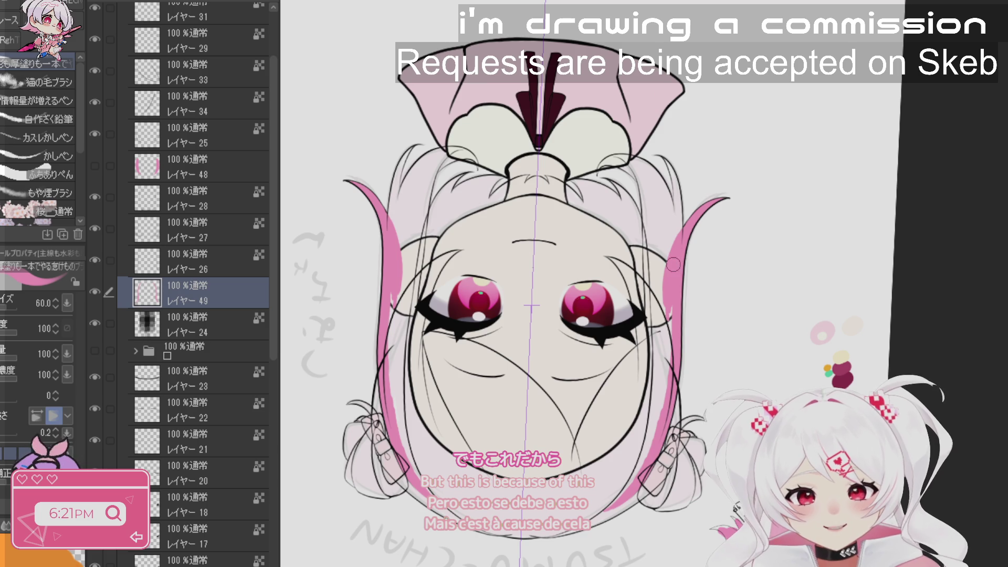
- Fill more pink into both hair strands and add a short pink stroke on top
{"action": "left_click_drag", "start_coordinate": [663, 439], "coordinate": [672, 298]}
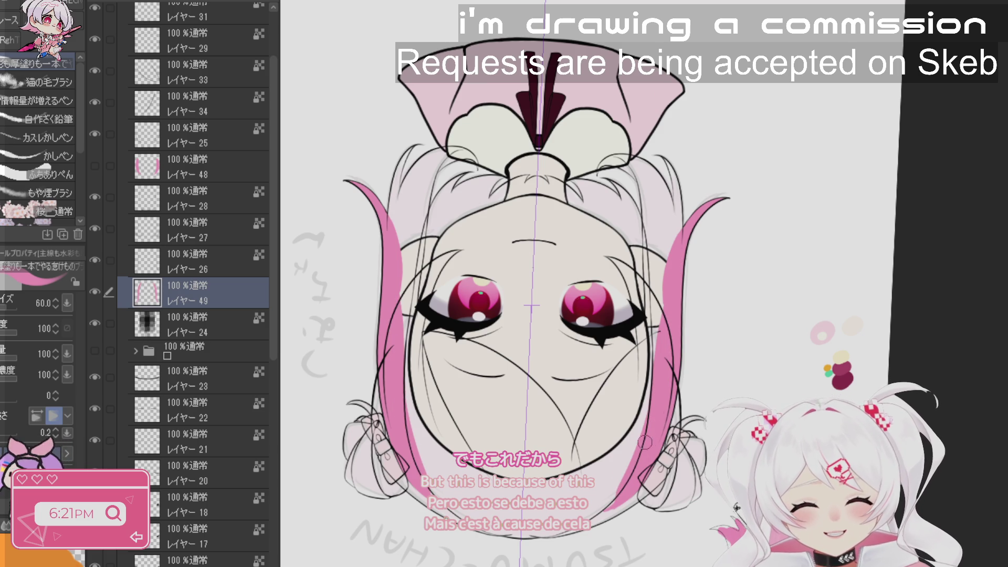
{"action": "key", "text": "shift+space"}
{"action": "mouse_move", "coordinate": [645, 443]}
{"action": "left_mouse_down"}
{"action": "mouse_move", "coordinate": [604, 473]}
{"action": "mouse_move", "coordinate": [515, 493]}
{"action": "left_mouse_up"}
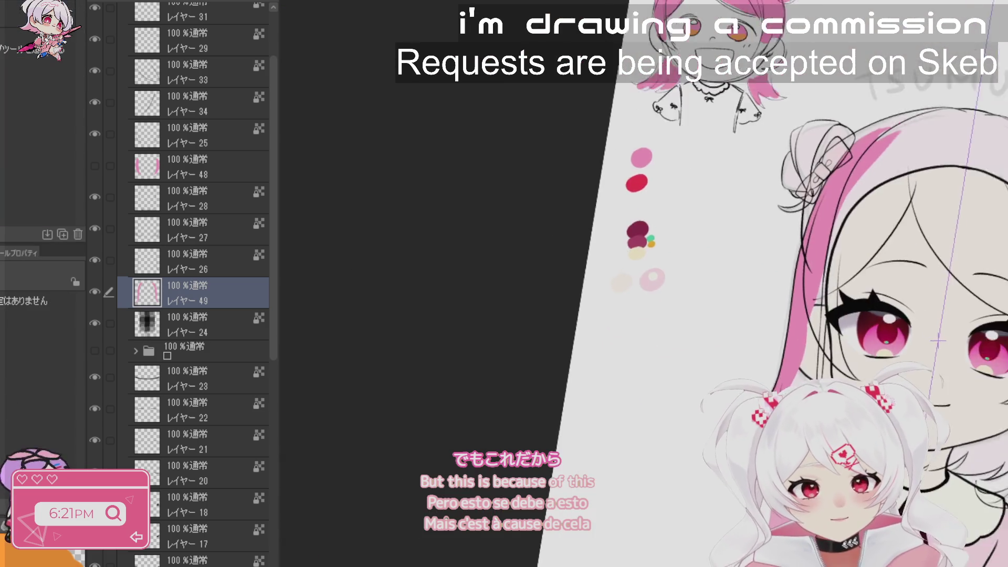
{"action": "left_click_drag", "start_coordinate": [938, 341], "coordinate": [704, 225]}
{"action": "scroll", "coordinate": [704, 225], "scroll_direction": "up", "scroll_amount": 3}
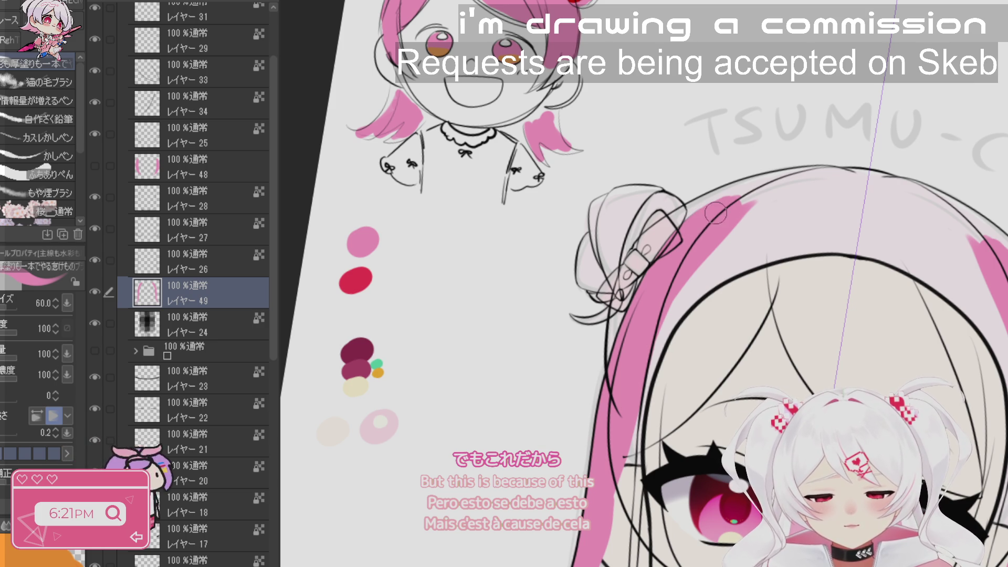
{"action": "left_click_drag", "start_coordinate": [715, 213], "coordinate": [914, 197]}
{"action": "key", "text": "ctrl+z"}
{"action": "left_click_drag", "start_coordinate": [745, 195], "coordinate": [696, 233]}
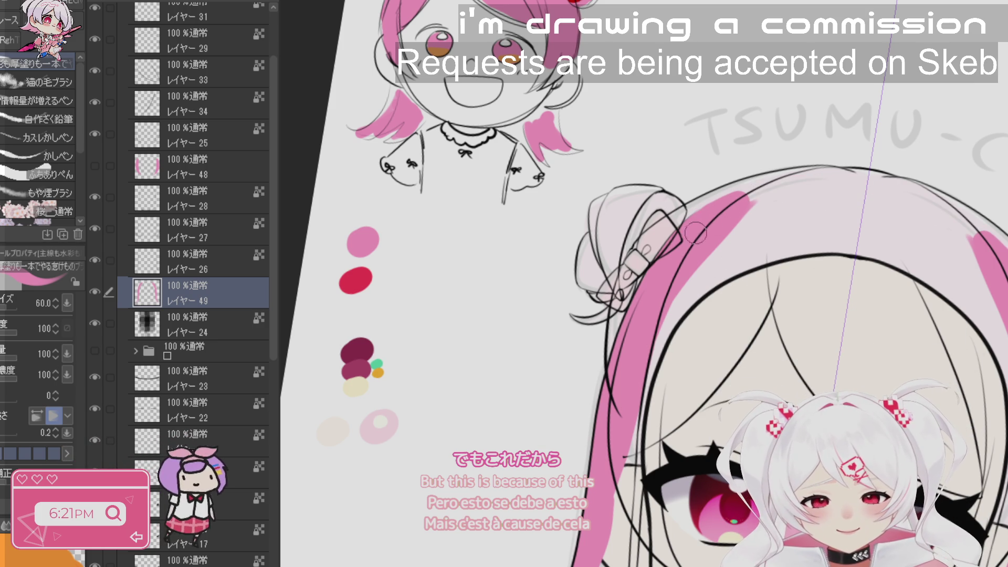
- Paint thick pink over the hair top and extend the left and right bands lower
{"action": "mouse_move", "coordinate": [738, 208]}
{"action": "left_mouse_down"}
{"action": "mouse_move", "coordinate": [804, 185]}
{"action": "mouse_move", "coordinate": [735, 209]}
{"action": "mouse_move", "coordinate": [811, 195]}
{"action": "mouse_move", "coordinate": [819, 205]}
{"action": "mouse_move", "coordinate": [633, 425]}
{"action": "left_mouse_up"}
{"action": "key", "text": "ctrl+z"}
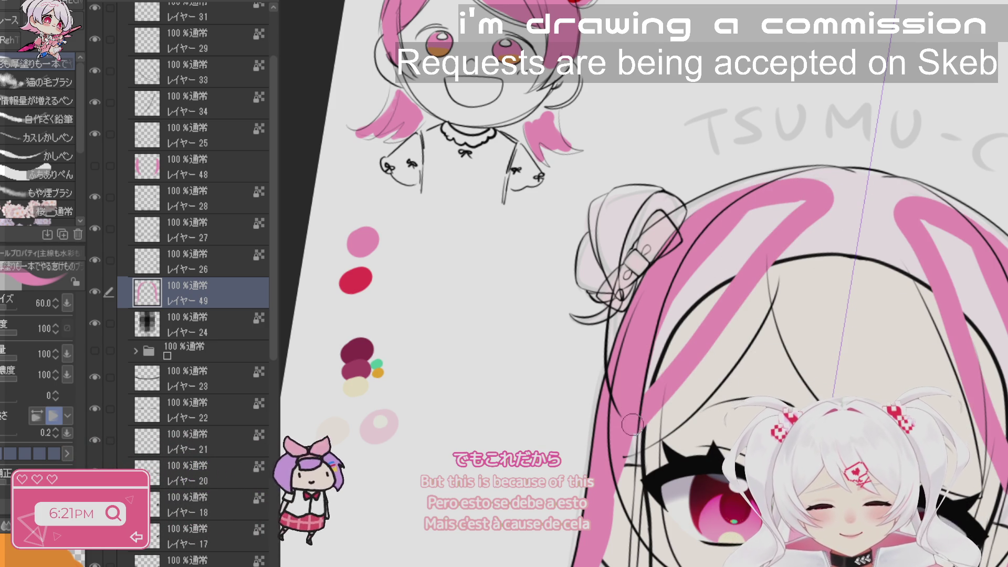
{"action": "mouse_move", "coordinate": [757, 250]}
{"action": "left_mouse_down"}
{"action": "mouse_move", "coordinate": [778, 202]}
{"action": "mouse_move", "coordinate": [683, 292]}
{"action": "left_mouse_up"}
{"action": "left_click_drag", "start_coordinate": [761, 205], "coordinate": [796, 205]}
{"action": "left_click_drag", "start_coordinate": [934, 226], "coordinate": [967, 294]}
{"action": "left_click_drag", "start_coordinate": [782, 221], "coordinate": [653, 363]}
{"action": "left_click_drag", "start_coordinate": [715, 308], "coordinate": [638, 391]}
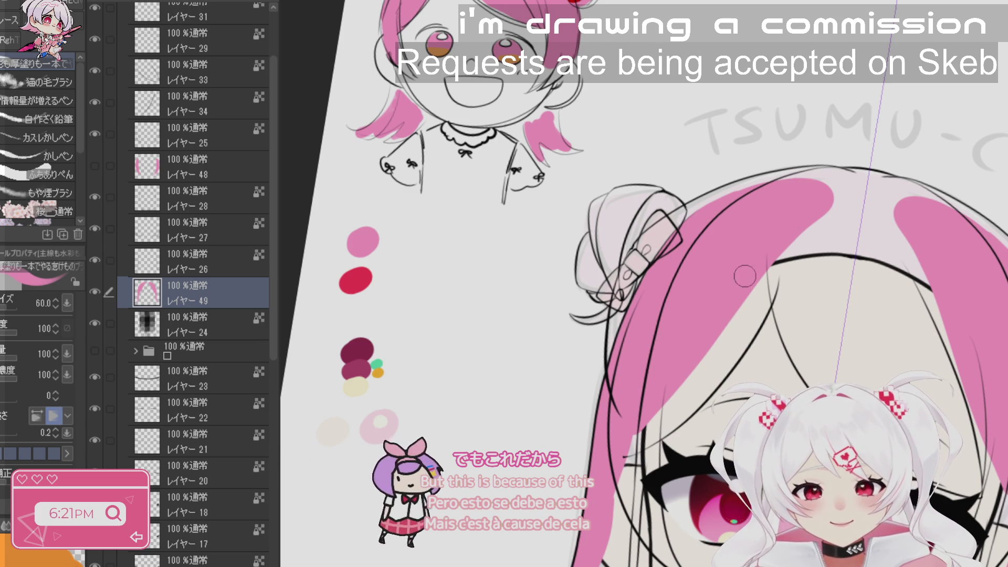
{"action": "left_click_drag", "start_coordinate": [745, 276], "coordinate": [651, 414]}
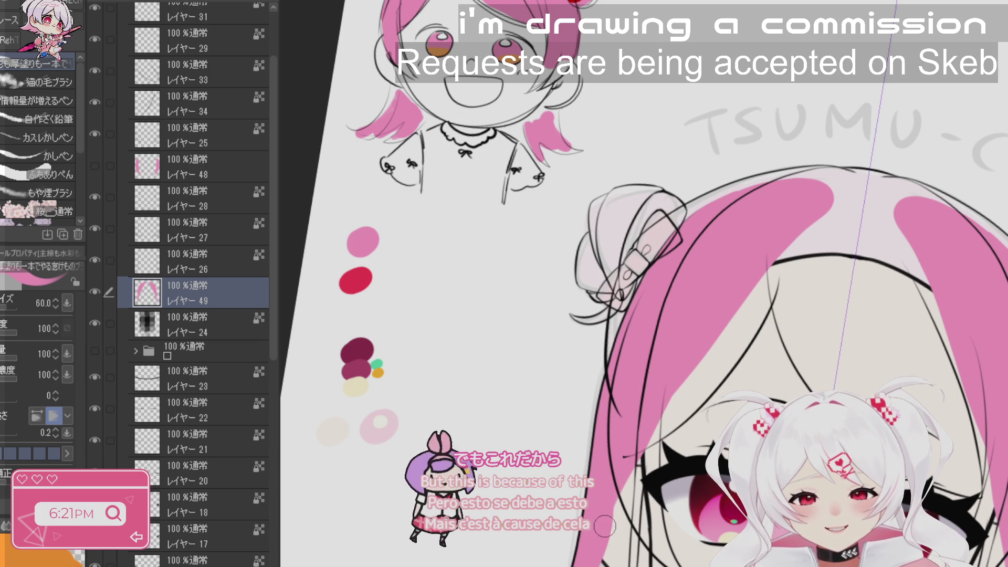
- Lasso-fill pink along the right hair edge, then switch back to the pen
{"action": "mouse_move", "coordinate": [669, 378]}
{"action": "left_mouse_down"}
{"action": "mouse_move", "coordinate": [580, 152]}
{"action": "mouse_move", "coordinate": [690, 152]}
{"action": "mouse_move", "coordinate": [687, 446]}
{"action": "left_mouse_up"}
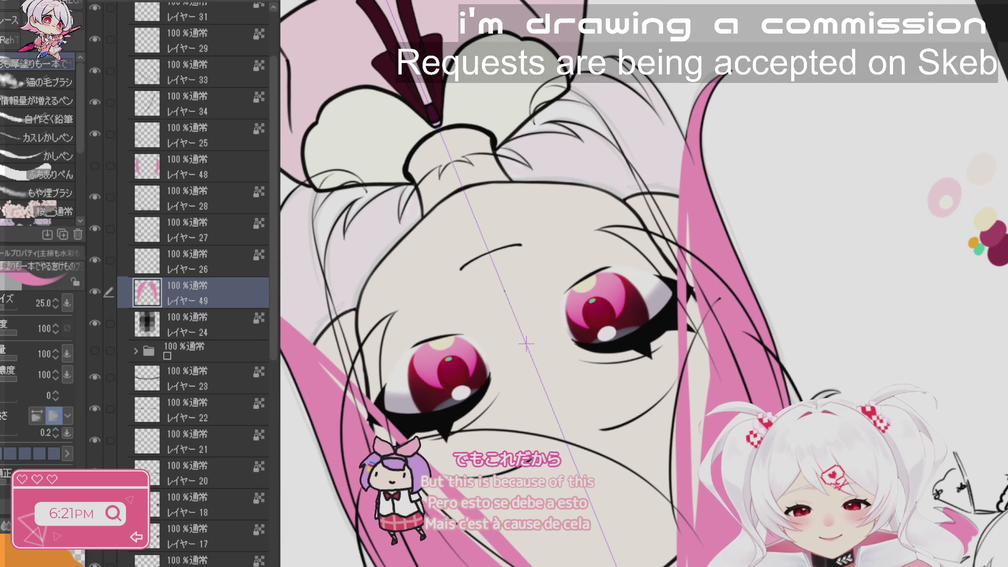
{"action": "key", "text": "g"}
{"action": "mouse_move", "coordinate": [710, 215]}
{"action": "left_mouse_down"}
{"action": "mouse_move", "coordinate": [703, 202]}
{"action": "mouse_move", "coordinate": [669, 556]}
{"action": "left_mouse_up"}
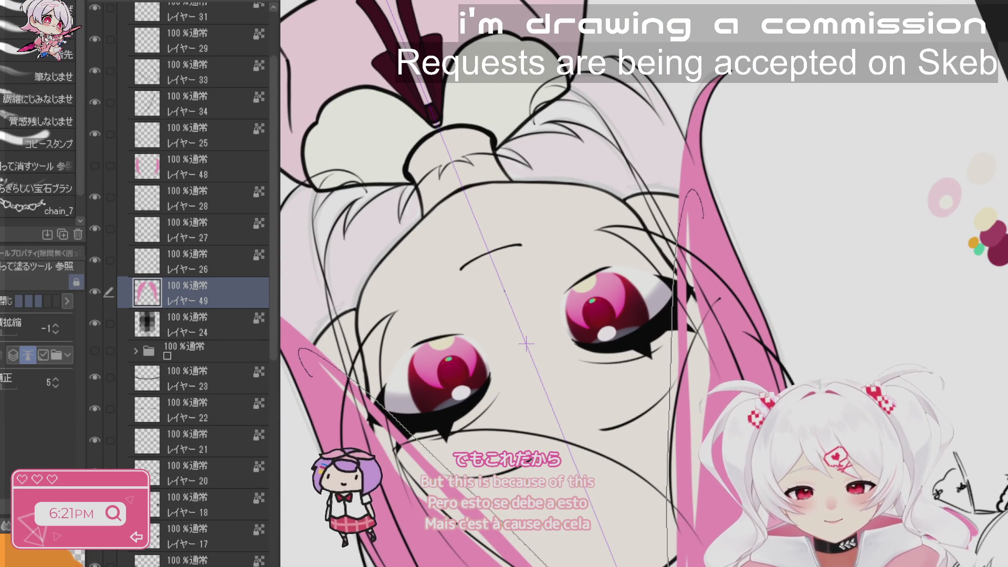
{"action": "key", "text": "-"}
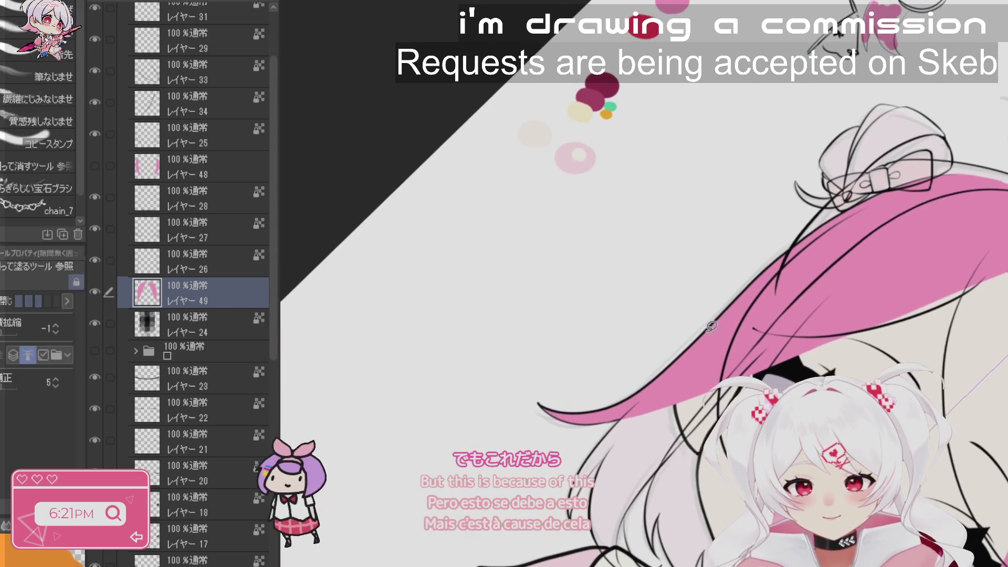
{"action": "key", "text": "b"}
{"action": "key", "text": "ctrl+plus"}
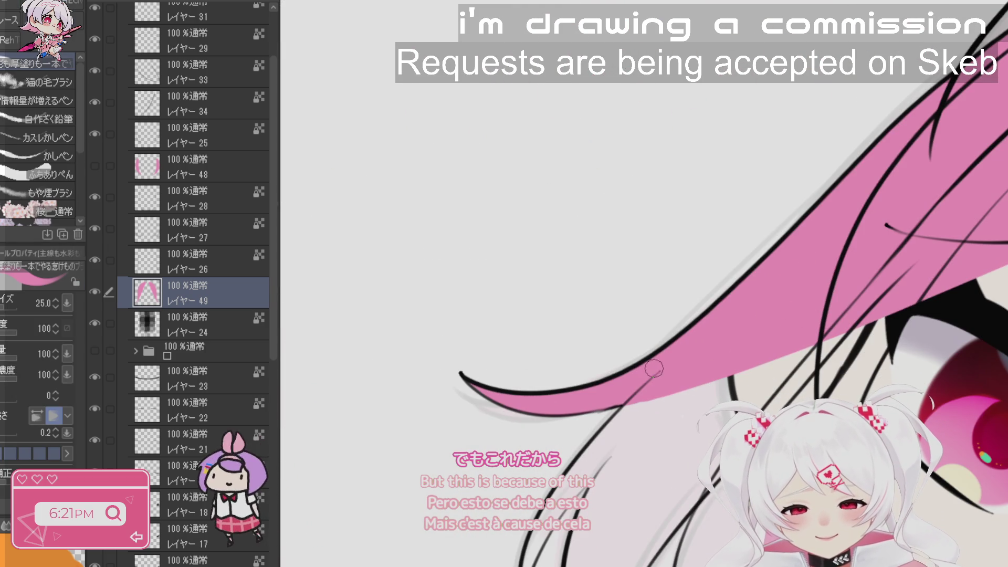
{"action": "key", "text": "h"}
{"action": "key", "text": "minus"}
{"action": "key", "text": "minus"}
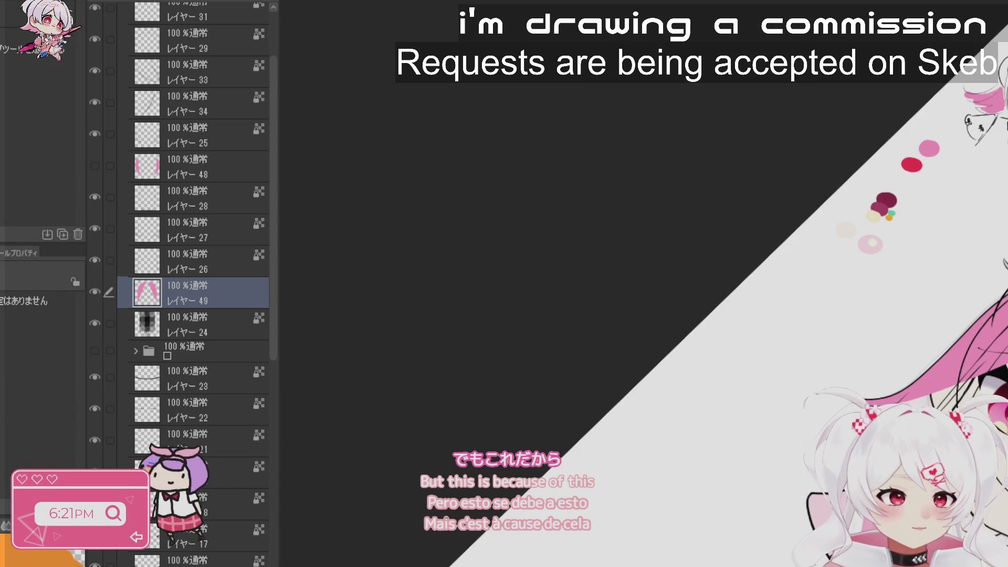
- Select layers 26 and 49 together and drag them directly under layer 48
{"action": "key", "text": "b"}
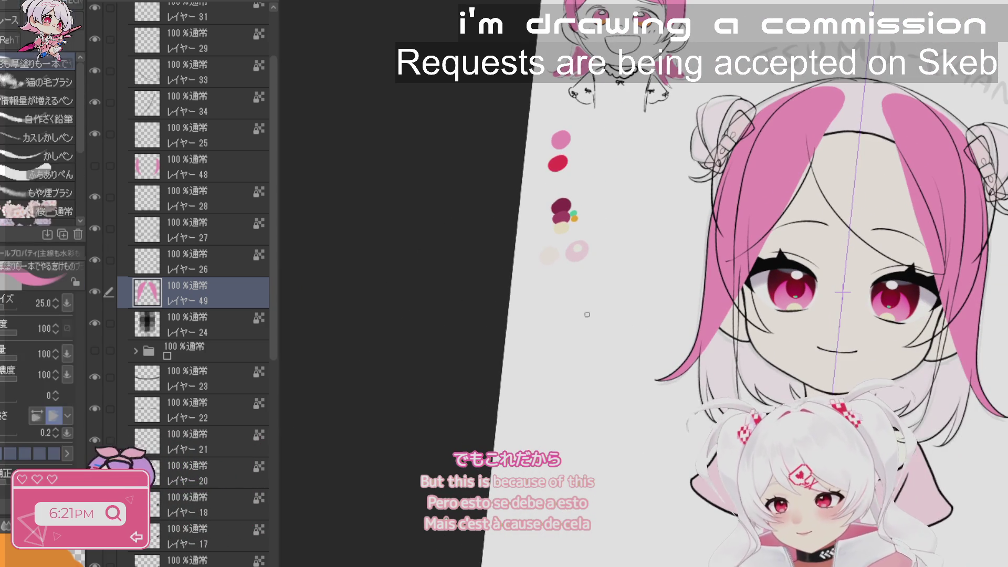
{"action": "key", "text": "g"}
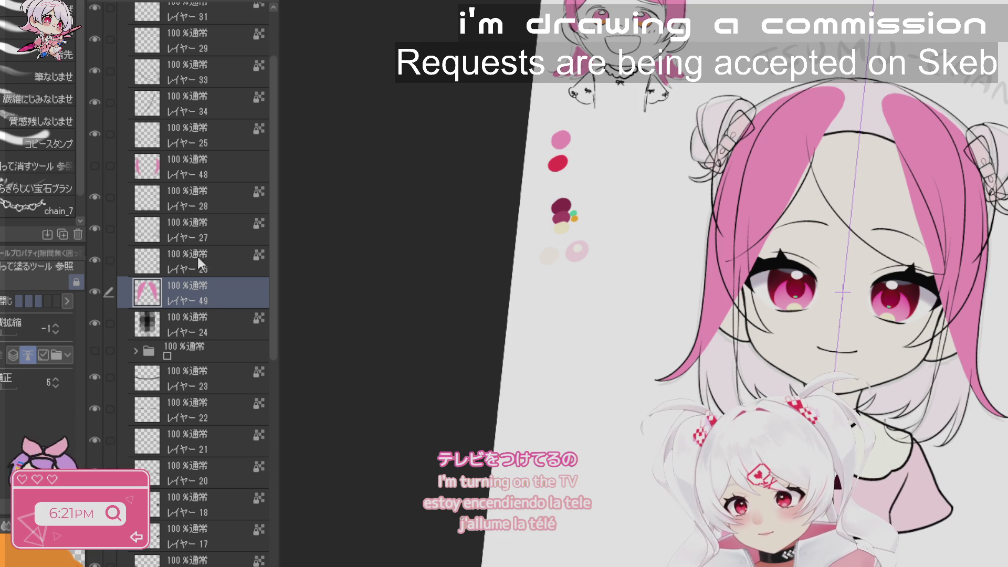
{"action": "left_click", "coordinate": [110, 261]}
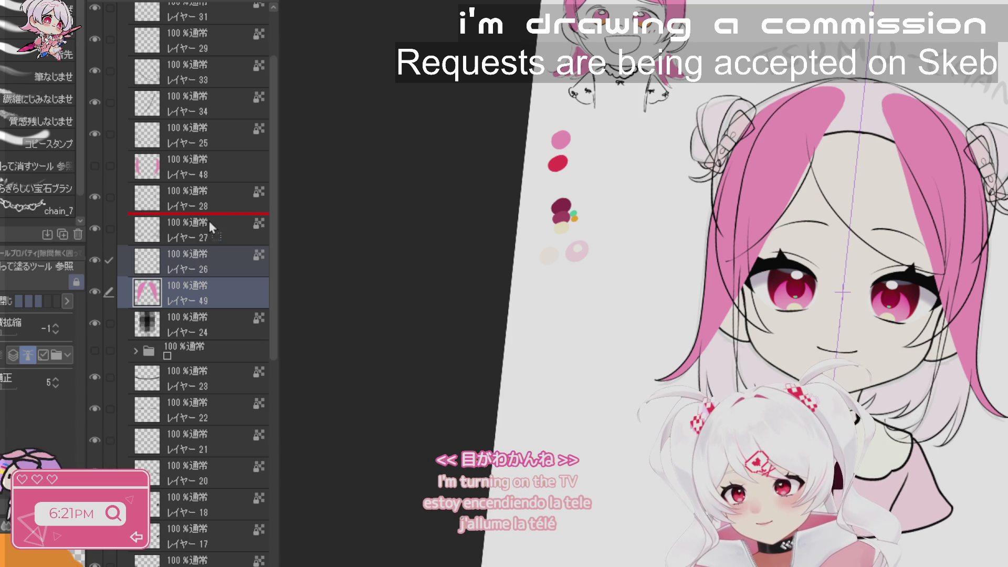
{"action": "left_click_drag", "start_coordinate": [205, 187], "coordinate": [207, 189]}
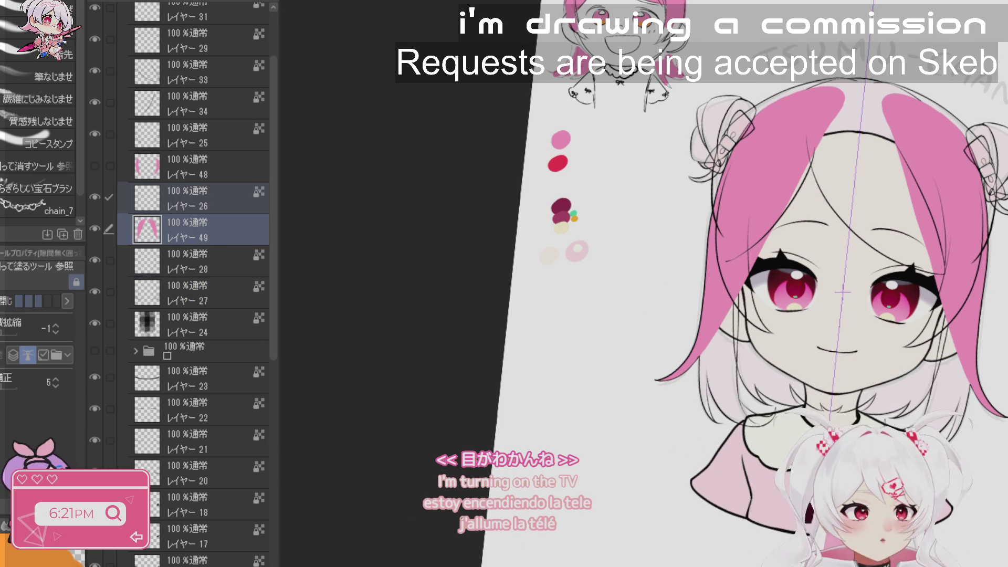
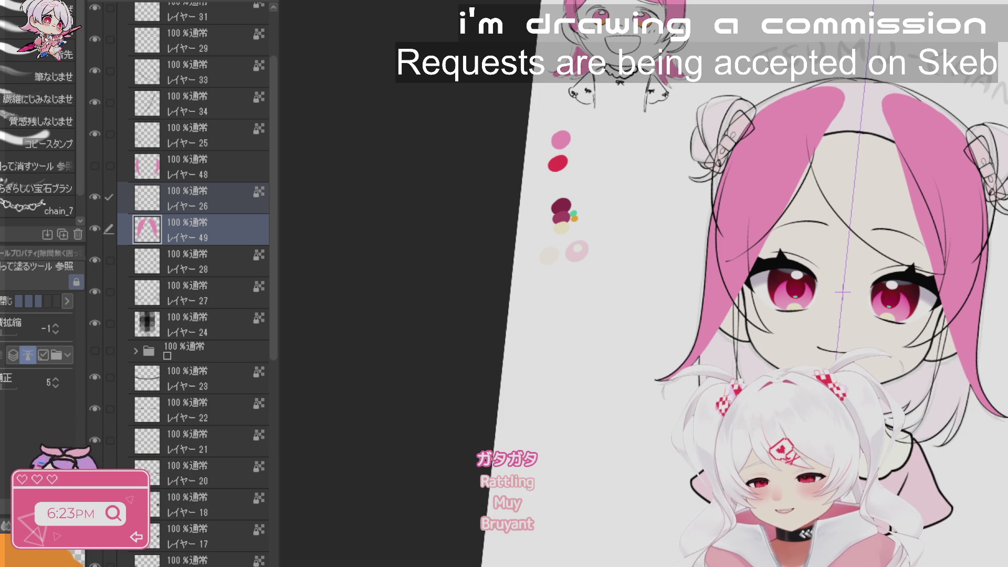
- Hide the old pink hair fill layer and add new レイヤー 51 above レイヤー 27
{"action": "left_click", "coordinate": [189, 269]}
{"action": "left_click", "coordinate": [95, 229]}
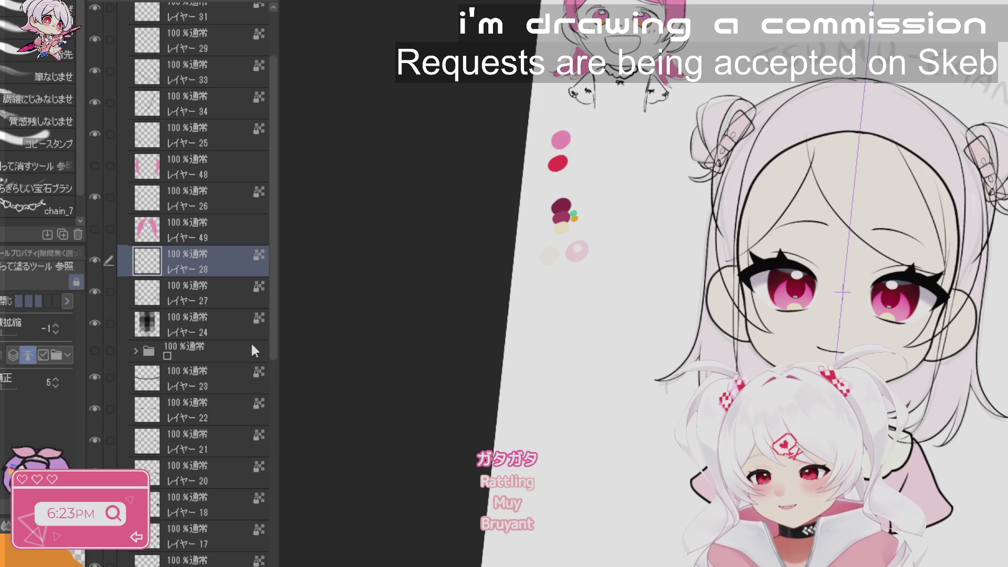
{"action": "left_click", "coordinate": [98, 260]}
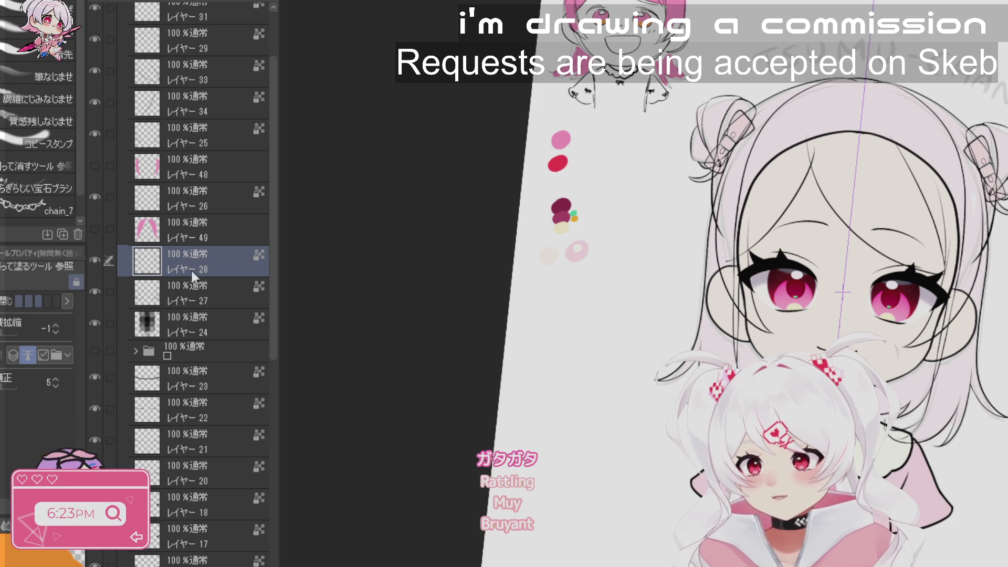
{"action": "left_click", "coordinate": [193, 287]}
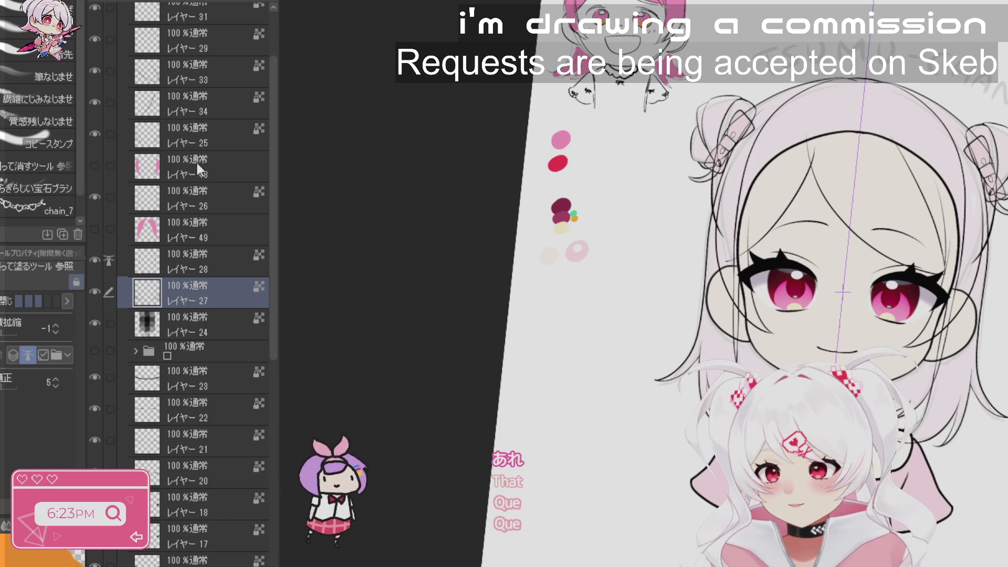
{"action": "key", "text": "ctrl+shift+n"}
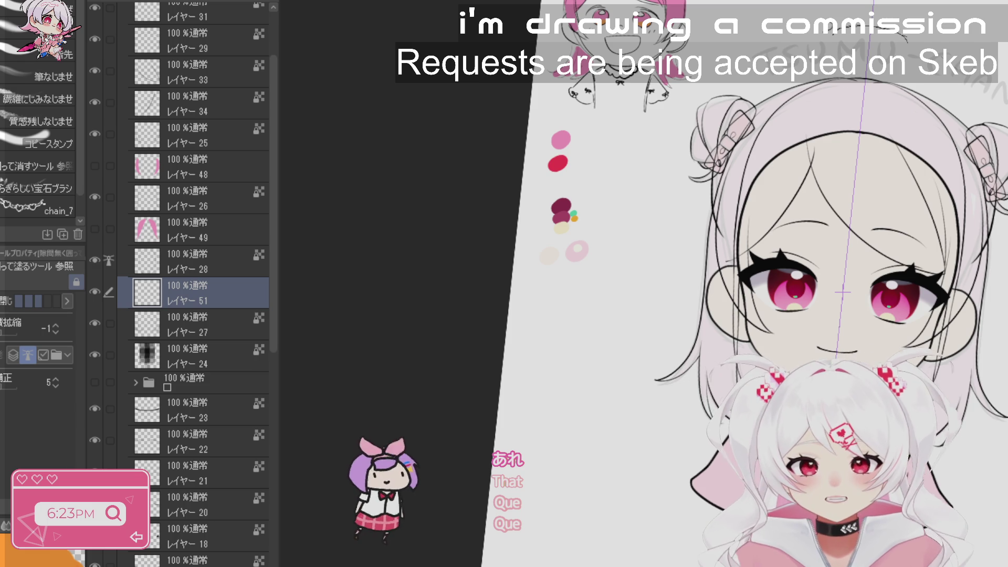
- Fill the hair pink, then move layers 28 and 51 to the bottom of the layer stack
{"action": "left_click", "coordinate": [849, 220]}
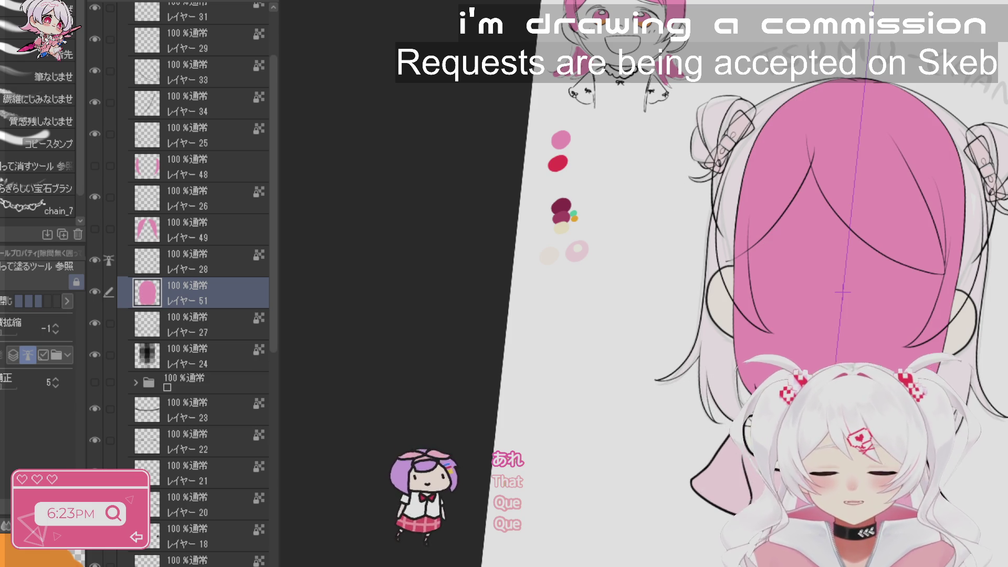
{"action": "left_click", "coordinate": [157, 265], "text": "ctrl"}
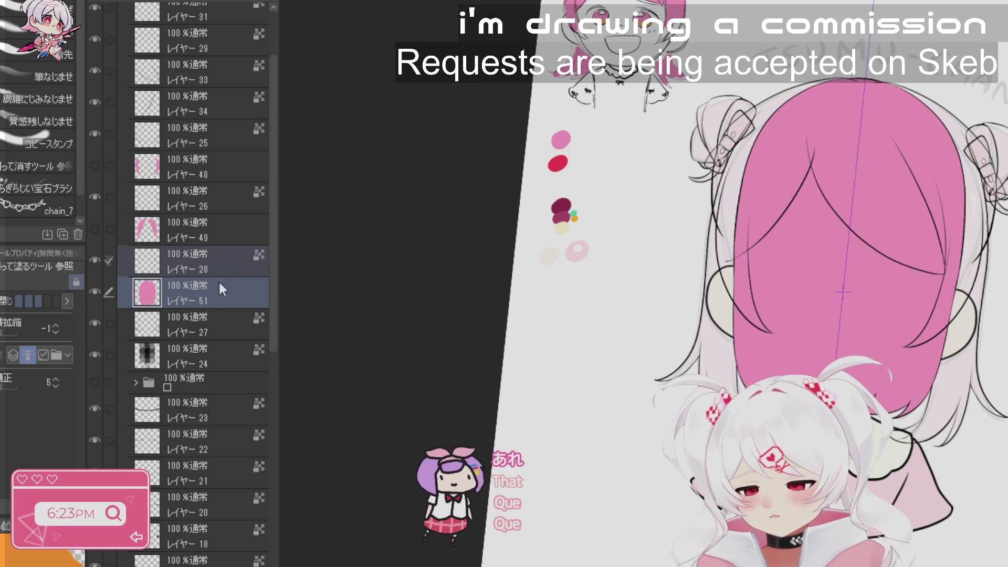
{"action": "scroll", "coordinate": [199, 284], "scroll_direction": "down", "scroll_amount": 3}
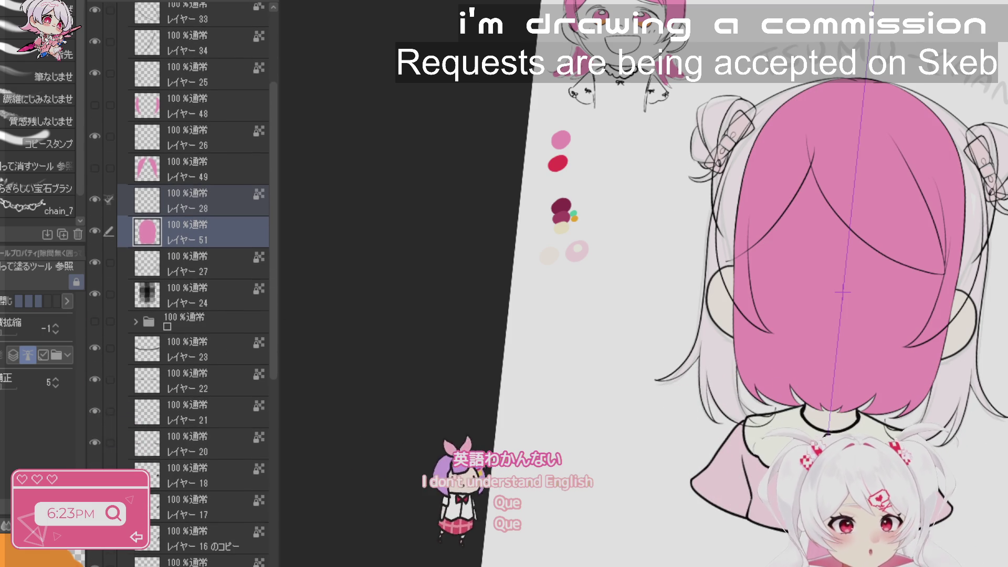
{"action": "scroll", "coordinate": [200, 283], "scroll_direction": "down", "scroll_amount": 5}
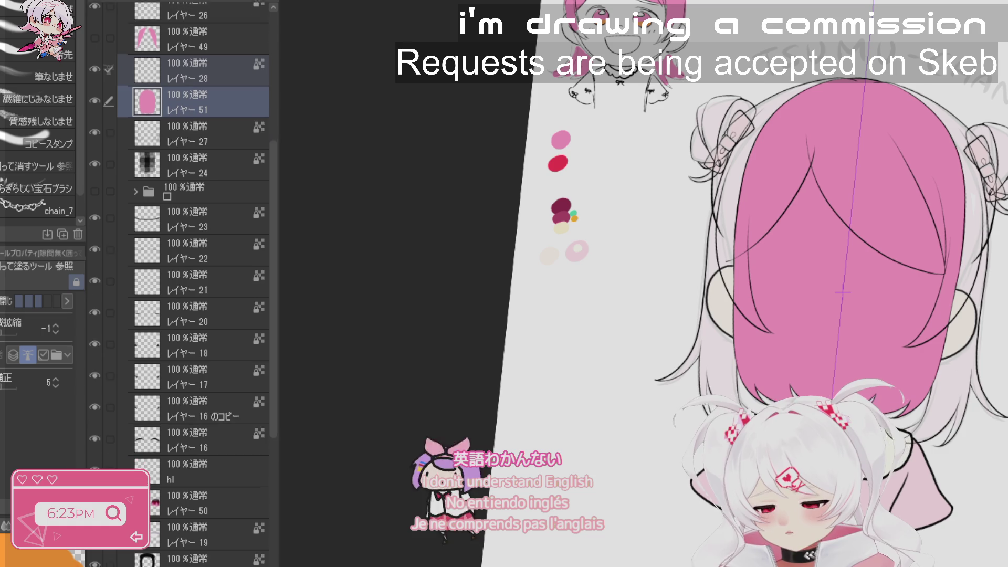
{"action": "scroll", "coordinate": [200, 283], "scroll_direction": "down", "scroll_amount": 5}
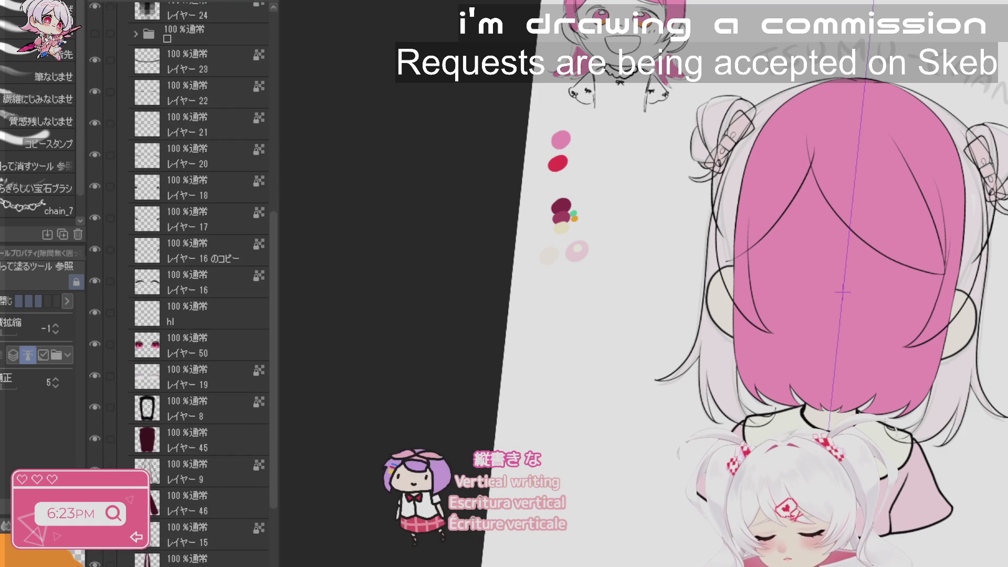
{"action": "scroll", "coordinate": [200, 283], "scroll_direction": "down", "scroll_amount": 5}
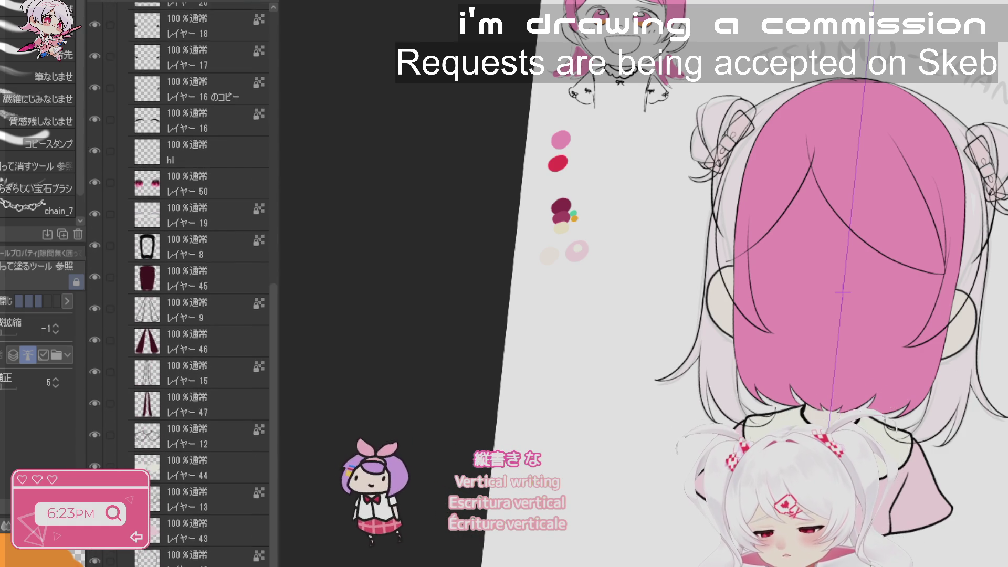
{"action": "scroll", "coordinate": [225, 562], "scroll_direction": "down", "scroll_amount": 4}
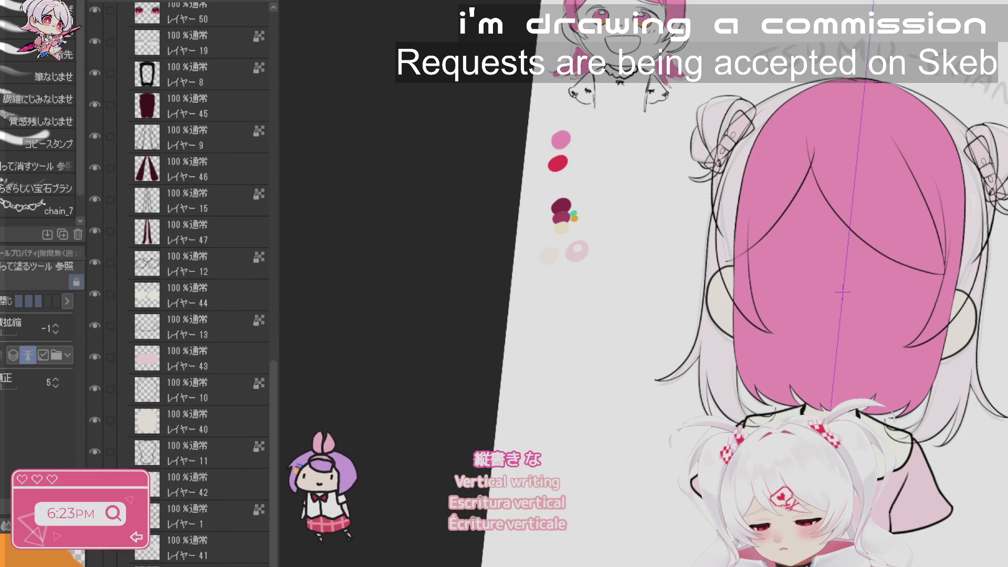
{"action": "left_click_drag", "start_coordinate": [225, 562], "coordinate": [225, 561]}
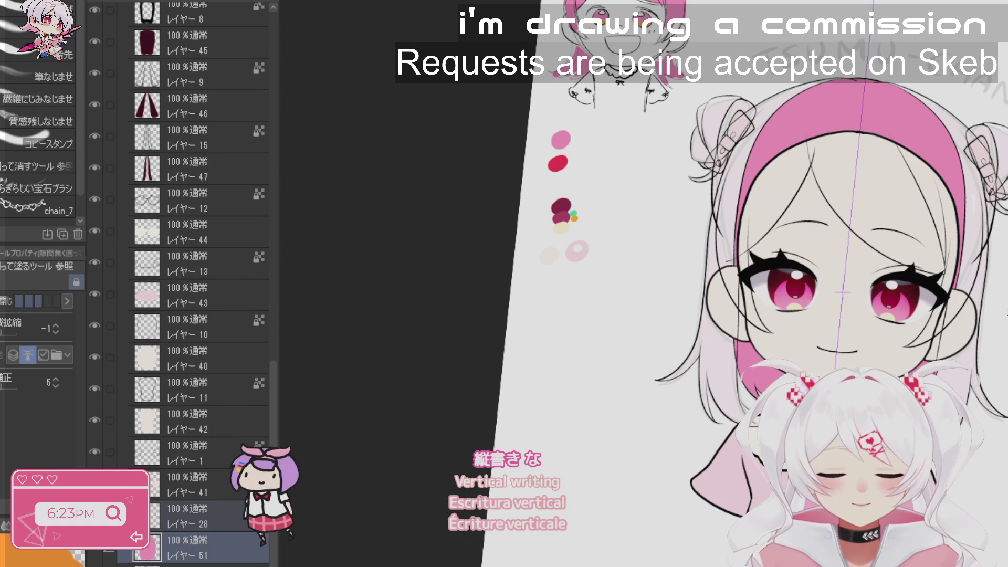
- Compare the bottom pink fill layer on and off, leaving it hidden
{"action": "key", "text": "r"}
{"action": "scroll", "coordinate": [735, 283], "scroll_direction": "right", "scroll_amount": 3}
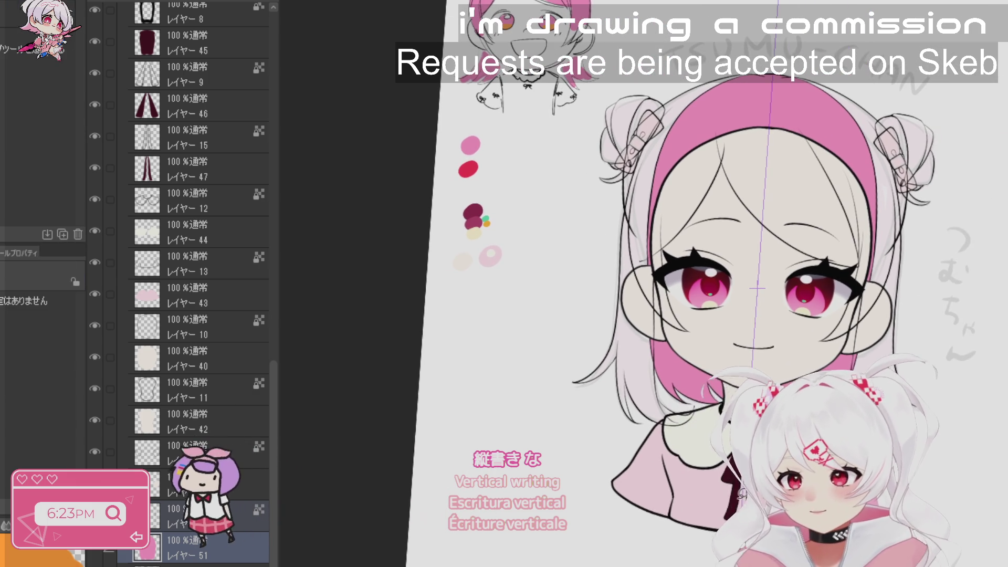
{"action": "left_click", "coordinate": [98, 553]}
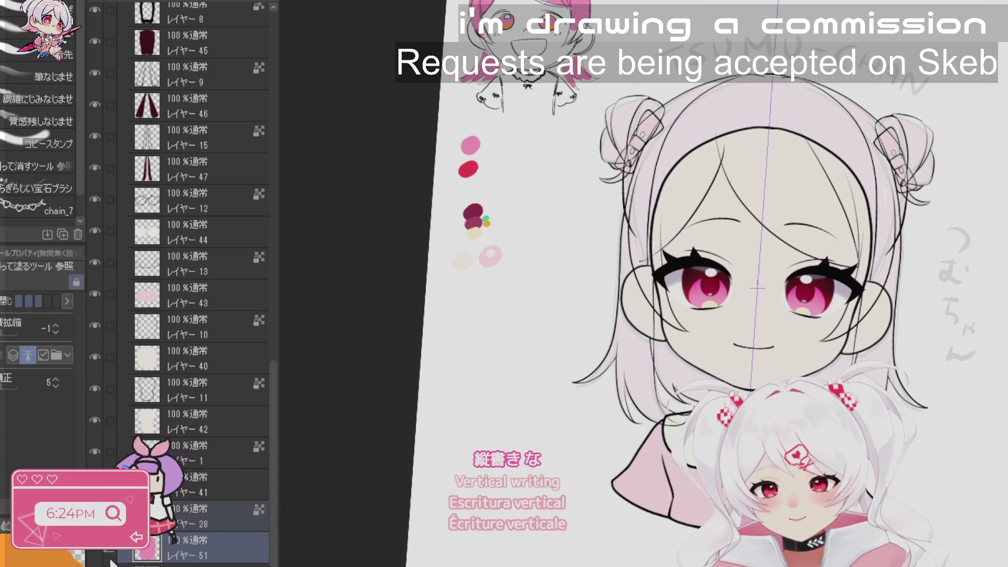
{"action": "left_click", "coordinate": [98, 553]}
{"action": "left_click", "coordinate": [98, 553]}
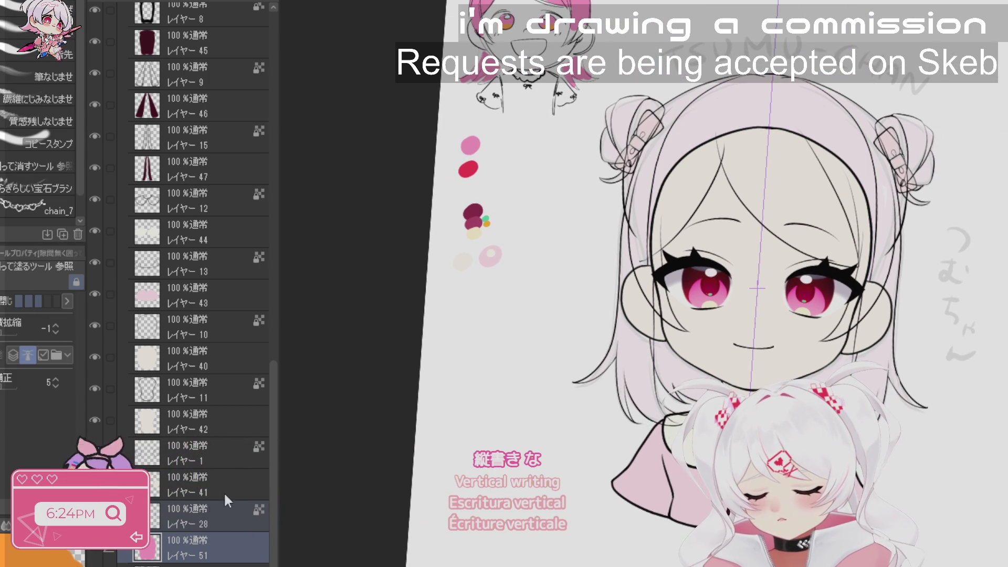
{"action": "left_click_drag", "start_coordinate": [273, 373], "coordinate": [274, 63]}
- Add a new layer above レイヤー 24 and paint mirrored pink strands beside both cheeks
{"action": "left_click", "coordinate": [191, 292]}
{"action": "key", "text": "ctrl+shift+n"}
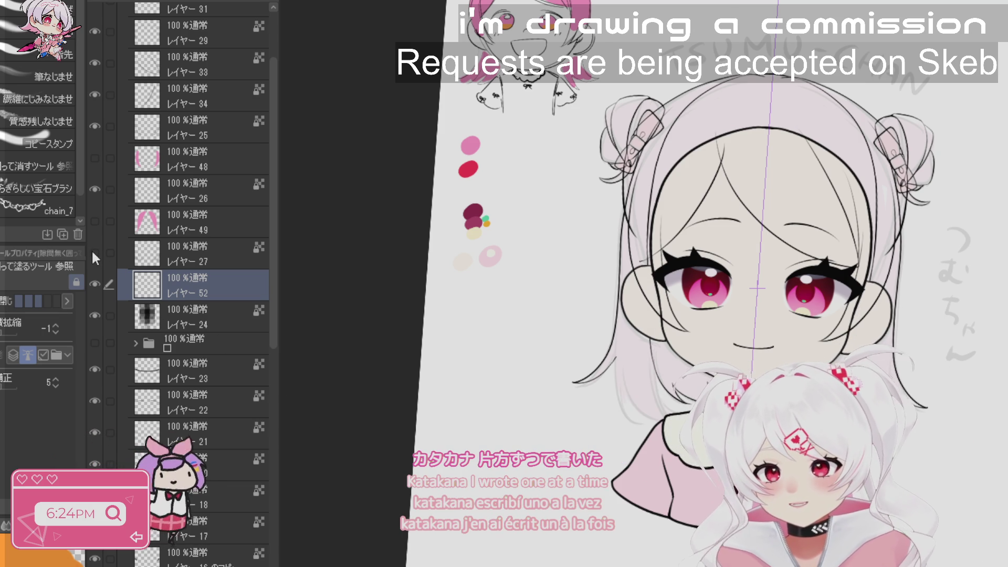
{"action": "key", "text": "b"}
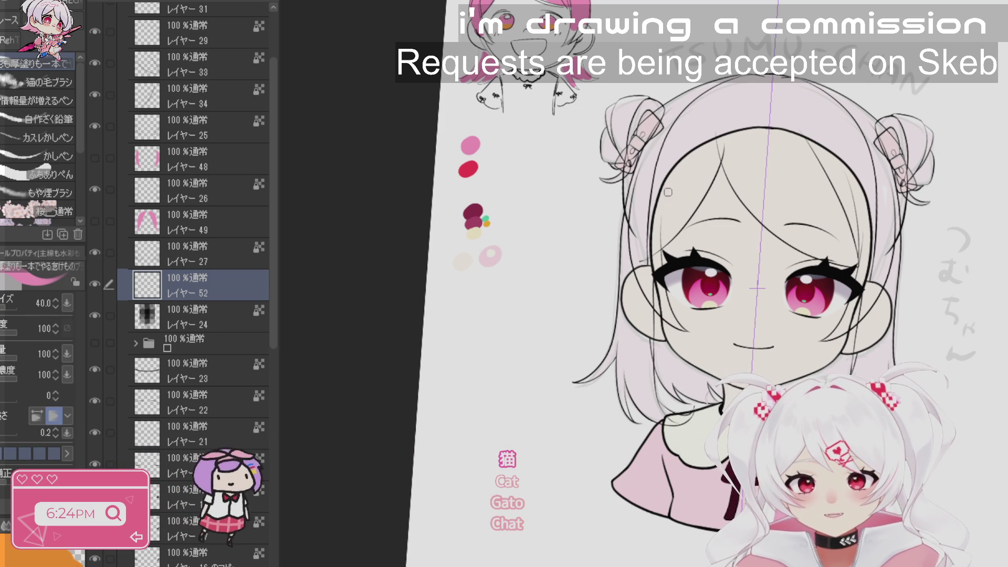
{"action": "left_click_drag", "start_coordinate": [670, 149], "coordinate": [646, 291]}
{"action": "mouse_move", "coordinate": [659, 184]}
{"action": "left_mouse_down"}
{"action": "mouse_move", "coordinate": [650, 306]}
{"action": "mouse_move", "coordinate": [655, 232]}
{"action": "mouse_move", "coordinate": [645, 195]}
{"action": "mouse_move", "coordinate": [648, 267]}
{"action": "left_mouse_up"}
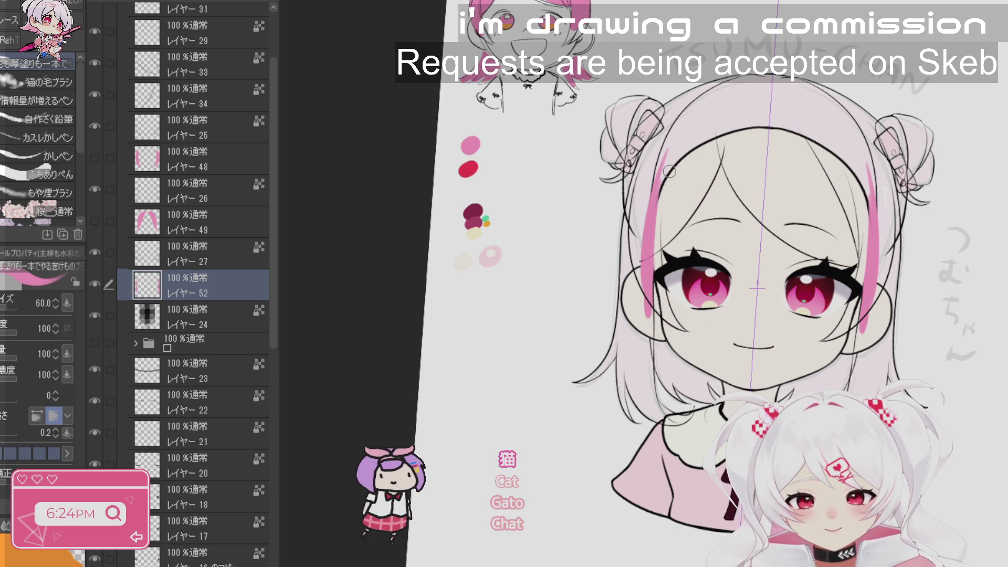
- Extend and widen the pink strands from the head top to below the chin
{"action": "left_click_drag", "start_coordinate": [706, 100], "coordinate": [664, 190]}
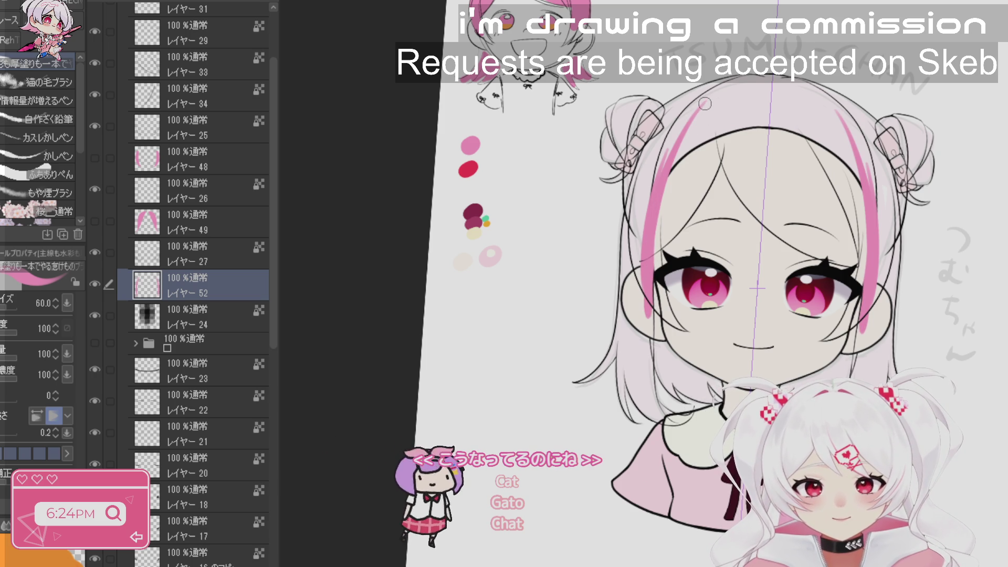
{"action": "left_click_drag", "start_coordinate": [706, 100], "coordinate": [640, 209]}
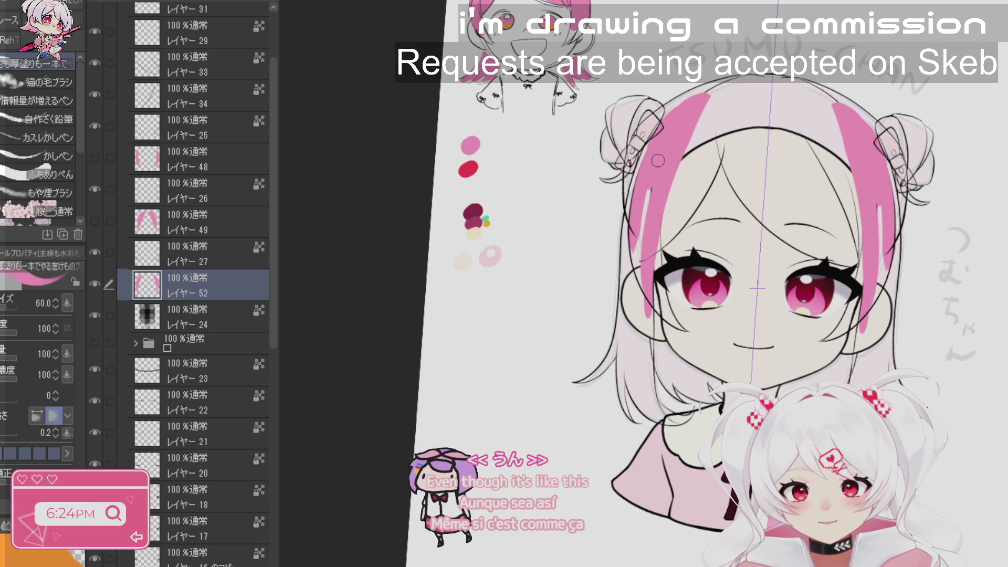
{"action": "mouse_move", "coordinate": [658, 161]}
{"action": "left_mouse_down"}
{"action": "mouse_move", "coordinate": [643, 276]}
{"action": "mouse_move", "coordinate": [635, 268]}
{"action": "mouse_move", "coordinate": [633, 360]}
{"action": "mouse_move", "coordinate": [637, 331]}
{"action": "left_mouse_up"}
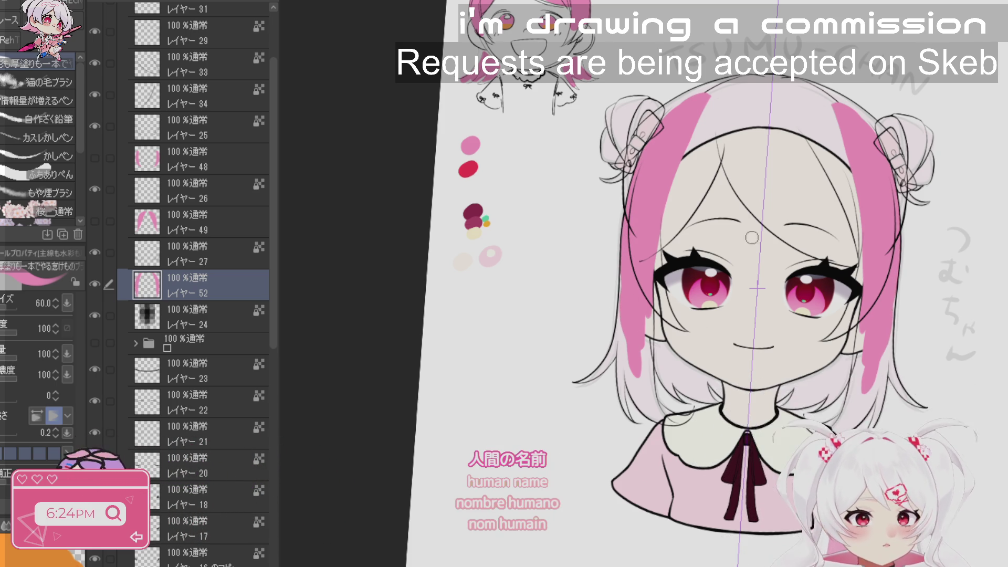
{"action": "left_click_drag", "start_coordinate": [752, 237], "coordinate": [761, 230]}
{"action": "scroll", "coordinate": [548, 202], "scroll_direction": "up", "scroll_amount": 3}
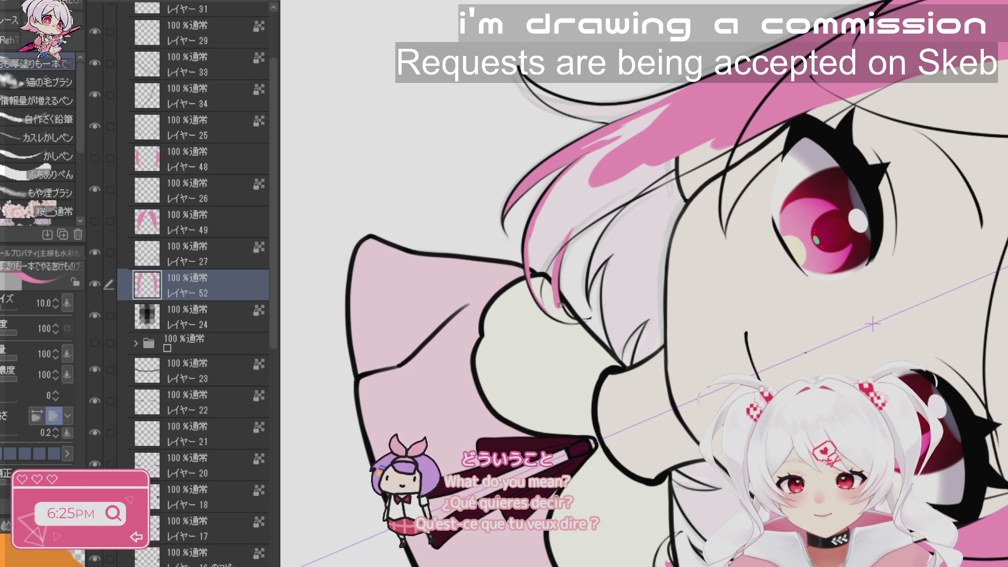
- Turn the view upside down and paint a pink stroke along the hair edge
{"action": "key", "text": "r"}
{"action": "left_click_drag", "start_coordinate": [560, 258], "coordinate": [452, 399]}
{"action": "key", "text": "b"}
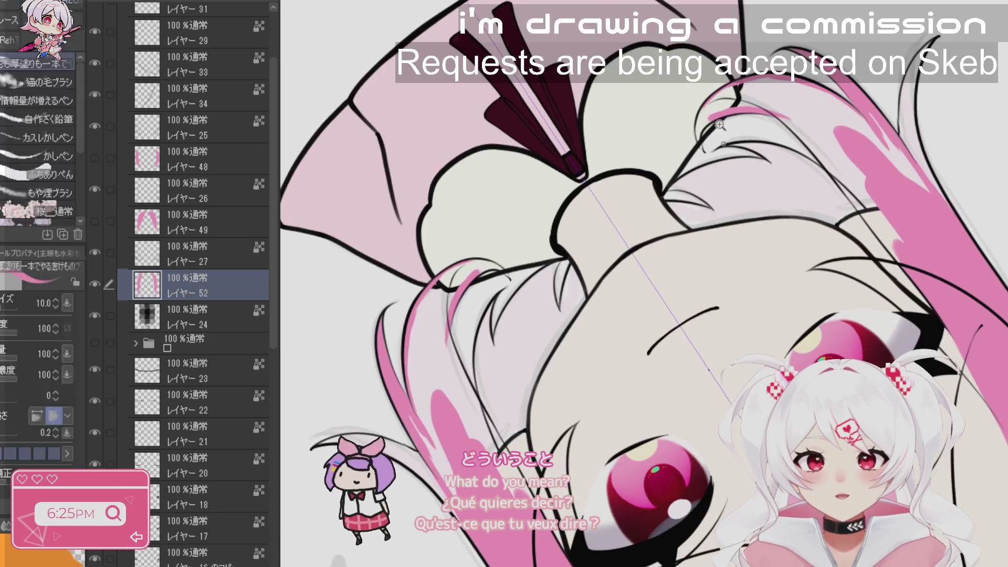
{"action": "mouse_move", "coordinate": [700, 108]}
{"action": "left_mouse_down"}
{"action": "mouse_move", "coordinate": [680, 162]}
{"action": "mouse_move", "coordinate": [692, 202]}
{"action": "left_mouse_up"}
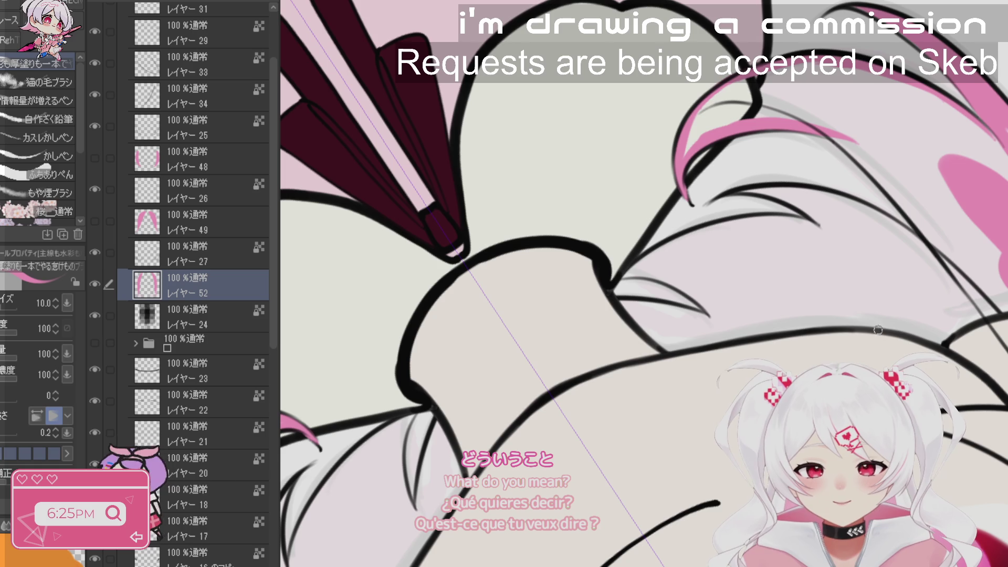
- Re-angle and zoom the view around the face, switching to the fill tools
{"action": "key", "text": "minus"}
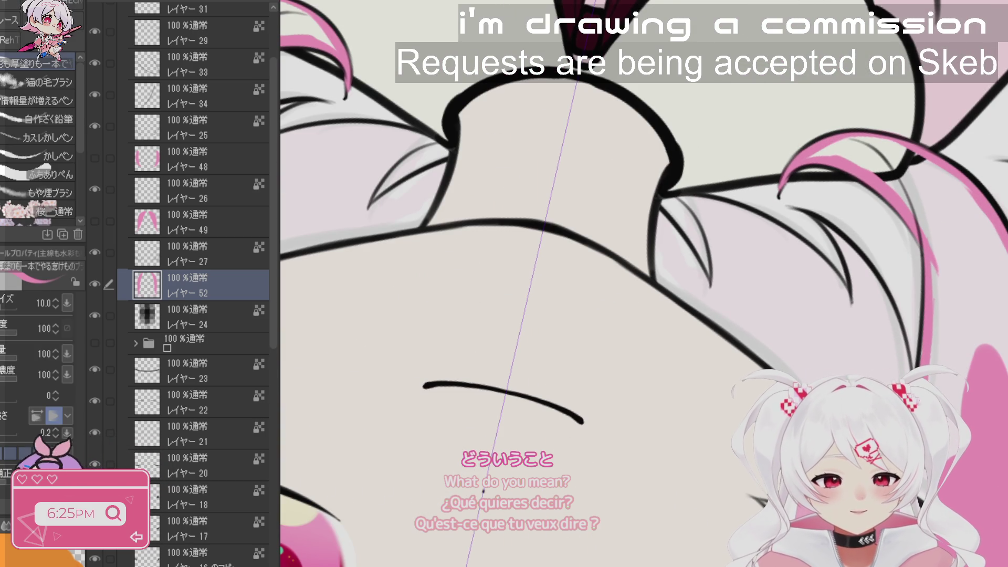
{"action": "scroll", "coordinate": [484, 491], "scroll_direction": "down", "scroll_amount": 3}
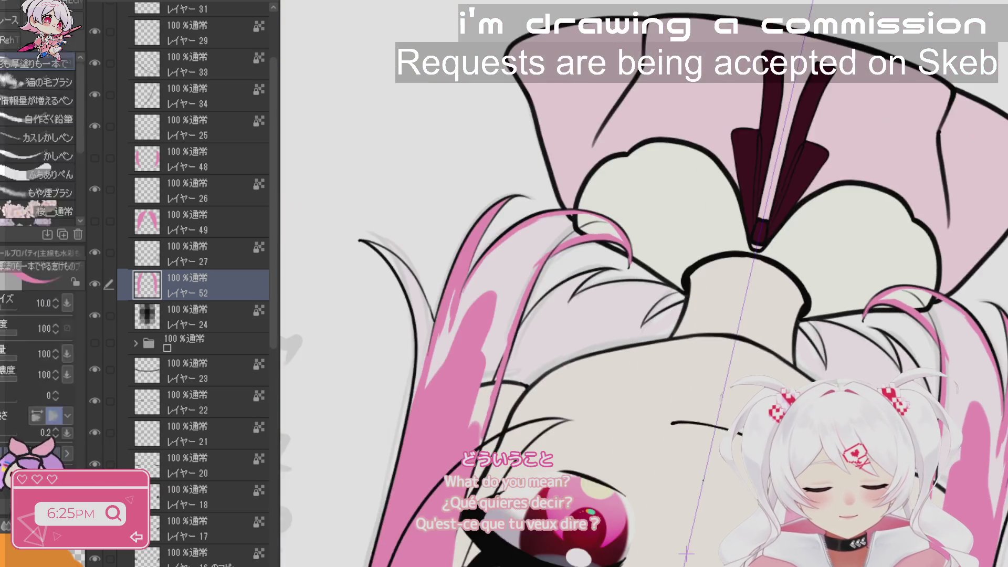
{"action": "scroll", "coordinate": [361, 367], "scroll_direction": "up", "scroll_amount": 5}
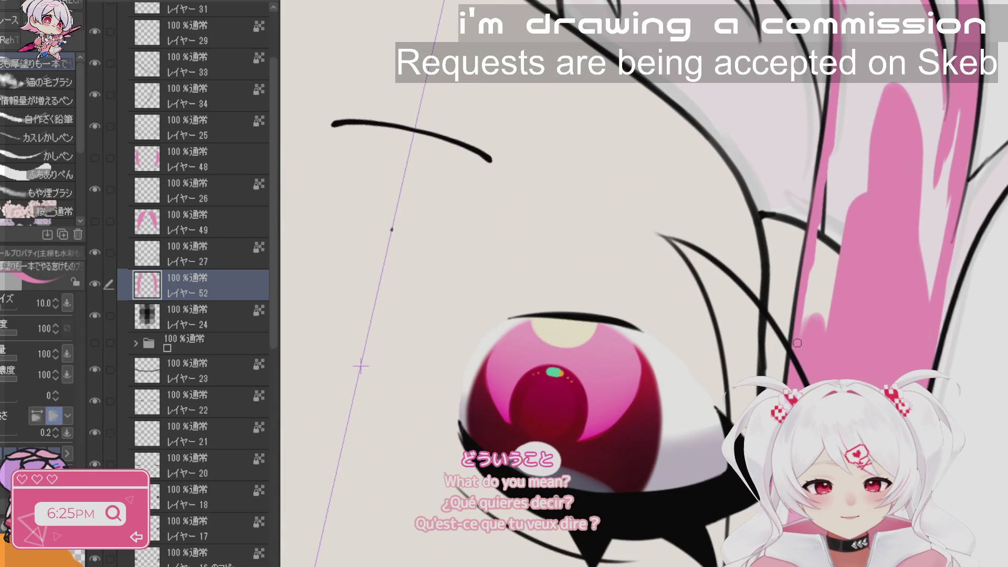
{"action": "key", "text": "g"}
{"action": "scroll", "coordinate": [360, 367], "scroll_direction": "down", "scroll_amount": 3}
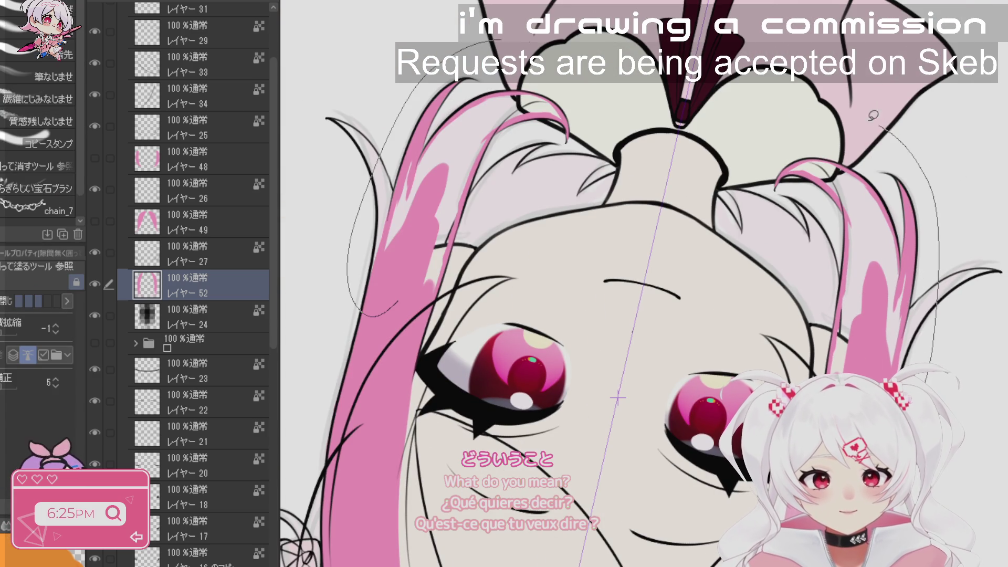
{"action": "key", "text": "r"}
{"action": "mouse_move", "coordinate": [682, 368]}
{"action": "left_mouse_down"}
{"action": "mouse_move", "coordinate": [788, 236]}
{"action": "mouse_move", "coordinate": [938, 105]}
{"action": "left_mouse_up"}
{"action": "scroll", "coordinate": [516, 329], "scroll_direction": "down", "scroll_amount": 3}
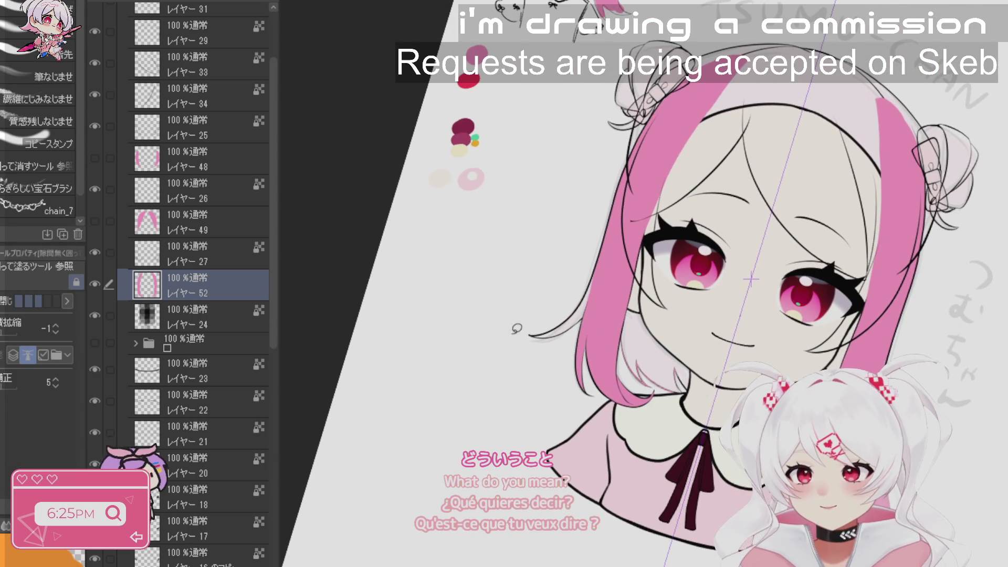
- Compare the front pink hair strands layer on and off, leaving it hidden
{"action": "left_click", "coordinate": [204, 208]}
{"action": "left_click", "coordinate": [95, 222]}
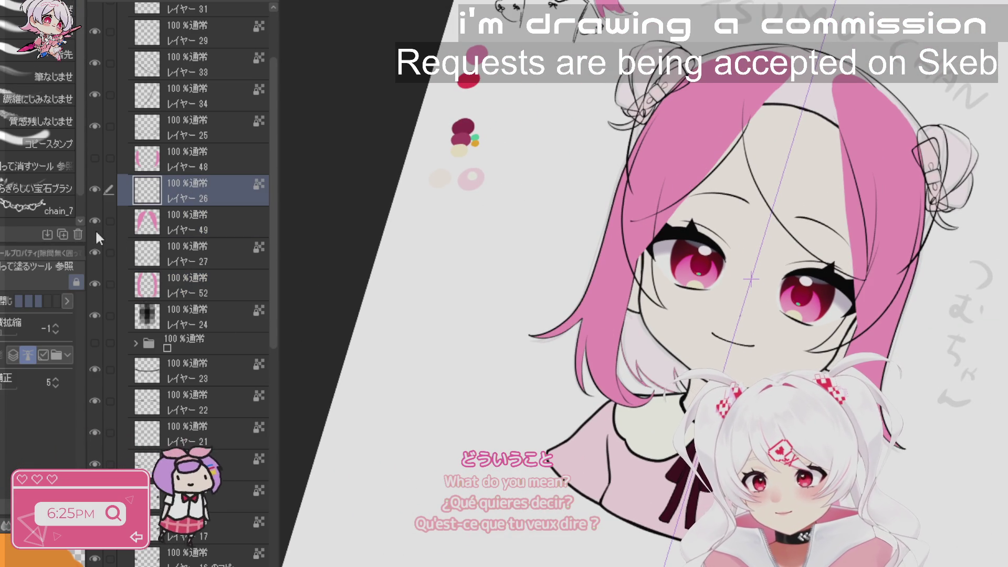
{"action": "left_click", "coordinate": [93, 222]}
{"action": "left_click", "coordinate": [93, 224]}
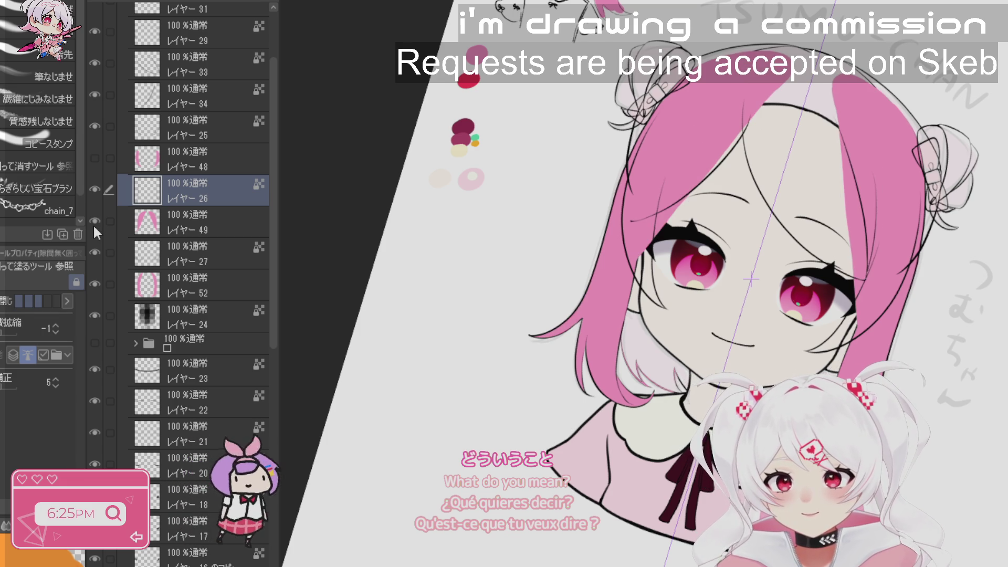
{"action": "left_click", "coordinate": [92, 225]}
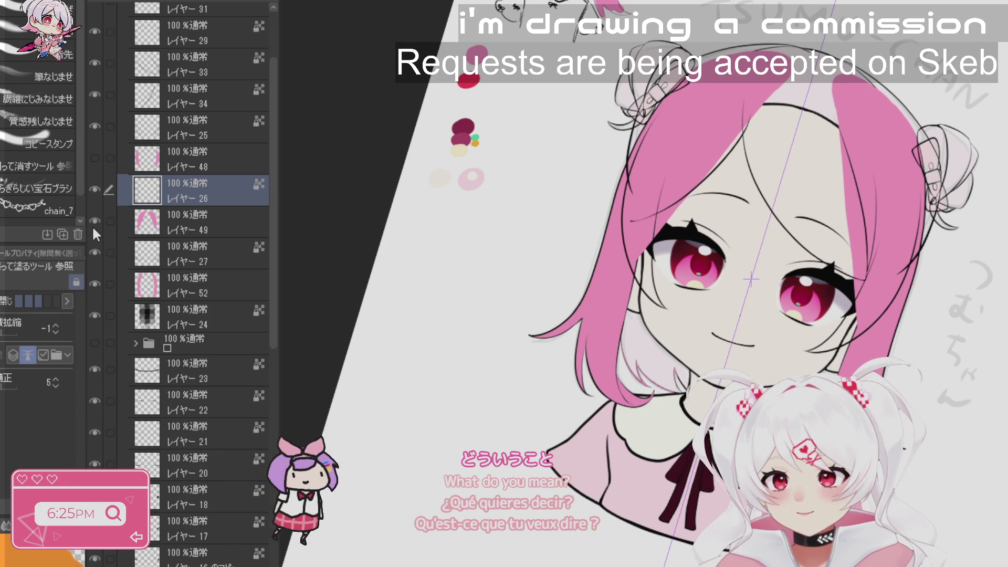
{"action": "left_click", "coordinate": [92, 225]}
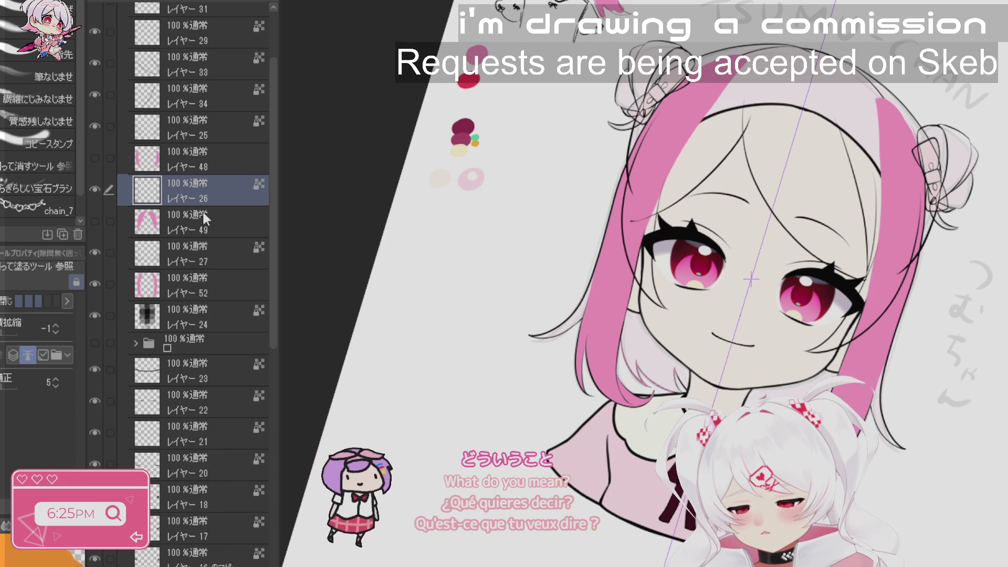
- Move layers 27, 52, 26 and 49 down beneath the face layers
{"action": "left_click", "coordinate": [141, 267]}
{"action": "left_click", "coordinate": [121, 276], "text": "ctrl"}
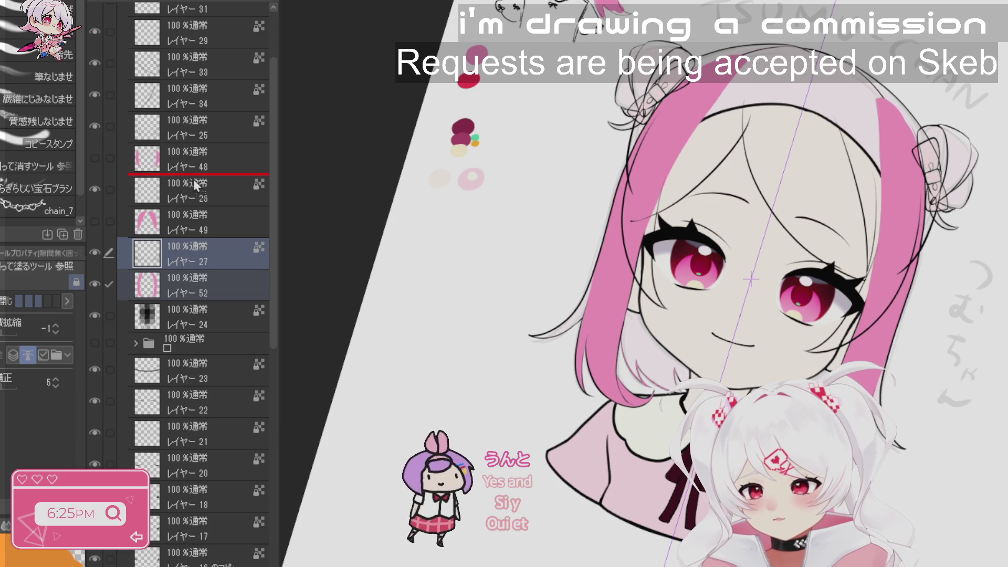
{"action": "left_click_drag", "start_coordinate": [194, 181], "coordinate": [193, 182]}
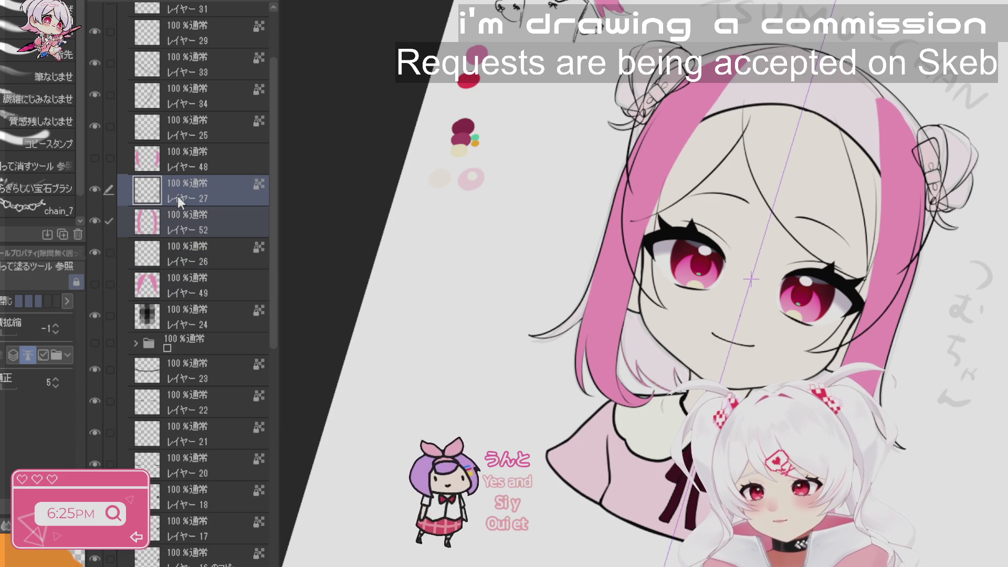
{"action": "left_click", "coordinate": [110, 253]}
{"action": "left_click", "coordinate": [109, 284]}
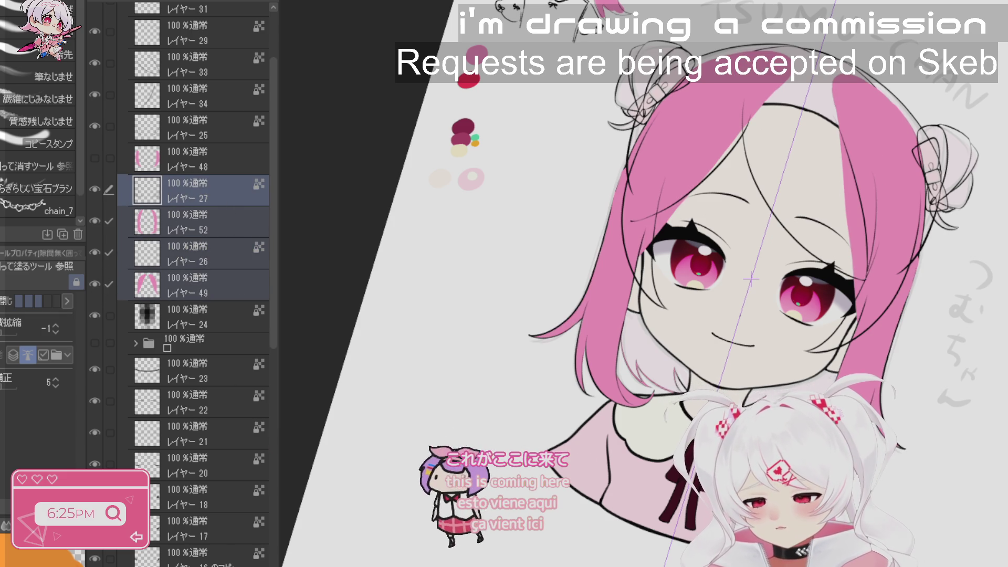
{"action": "scroll", "coordinate": [199, 283], "scroll_direction": "down", "scroll_amount": 4}
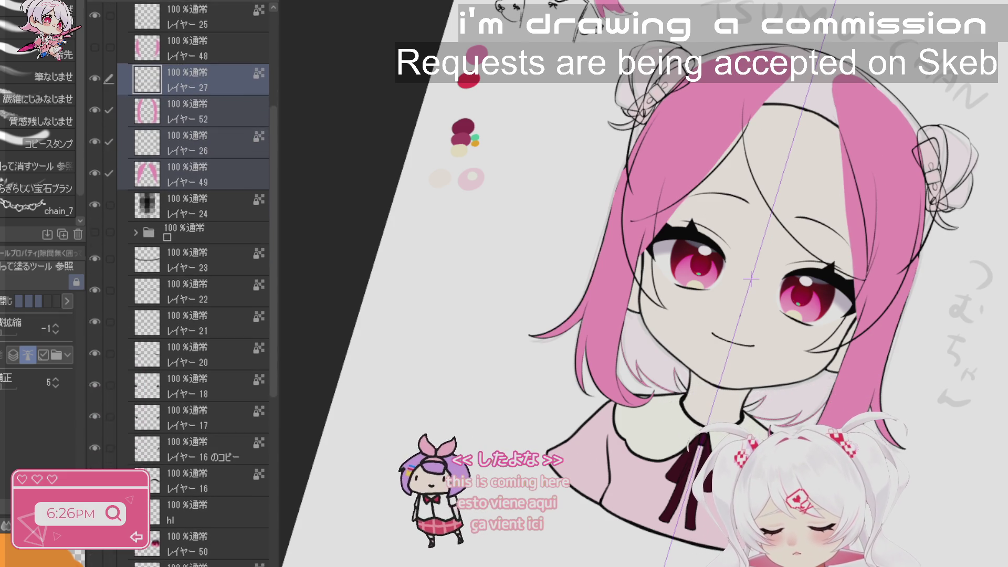
{"action": "scroll", "coordinate": [200, 284], "scroll_direction": "down", "scroll_amount": 5}
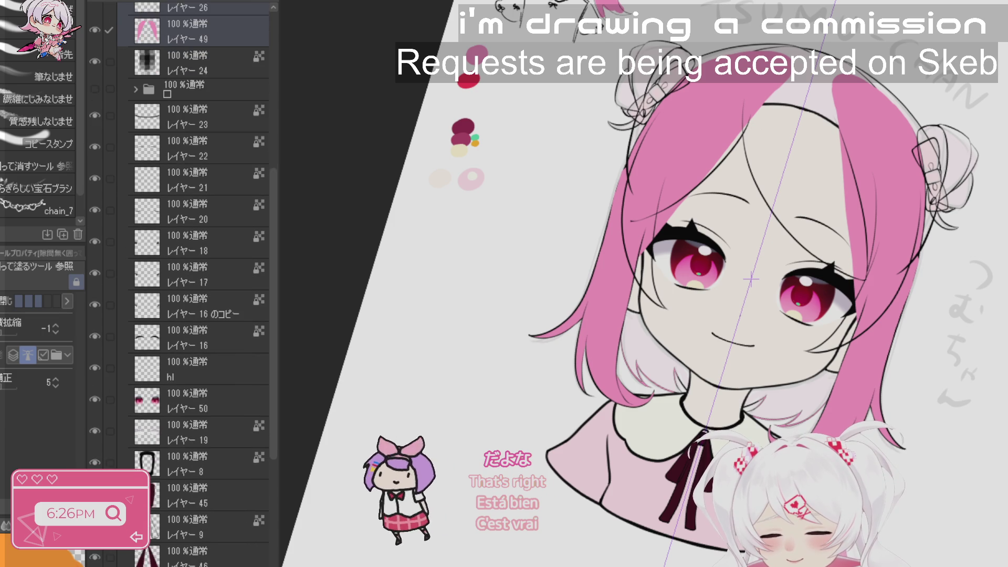
{"action": "scroll", "coordinate": [200, 283], "scroll_direction": "down", "scroll_amount": 4}
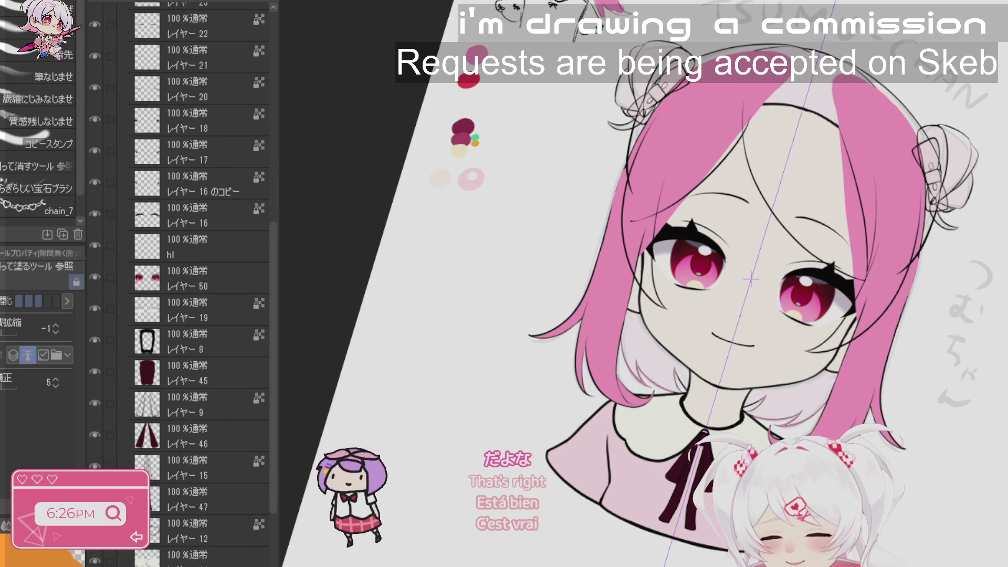
{"action": "scroll", "coordinate": [199, 283], "scroll_direction": "down", "scroll_amount": 6}
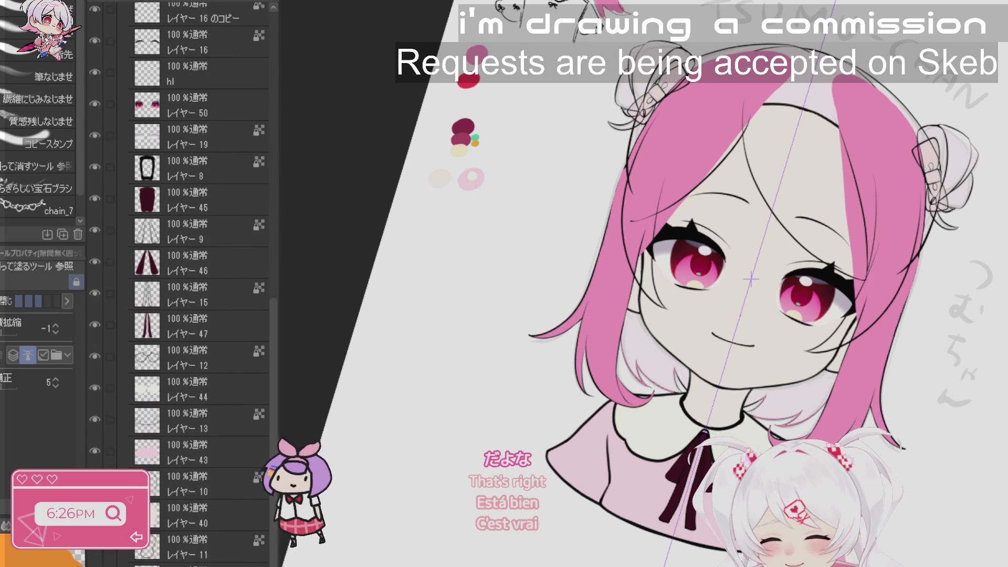
{"action": "scroll", "coordinate": [199, 284], "scroll_direction": "down", "scroll_amount": 6}
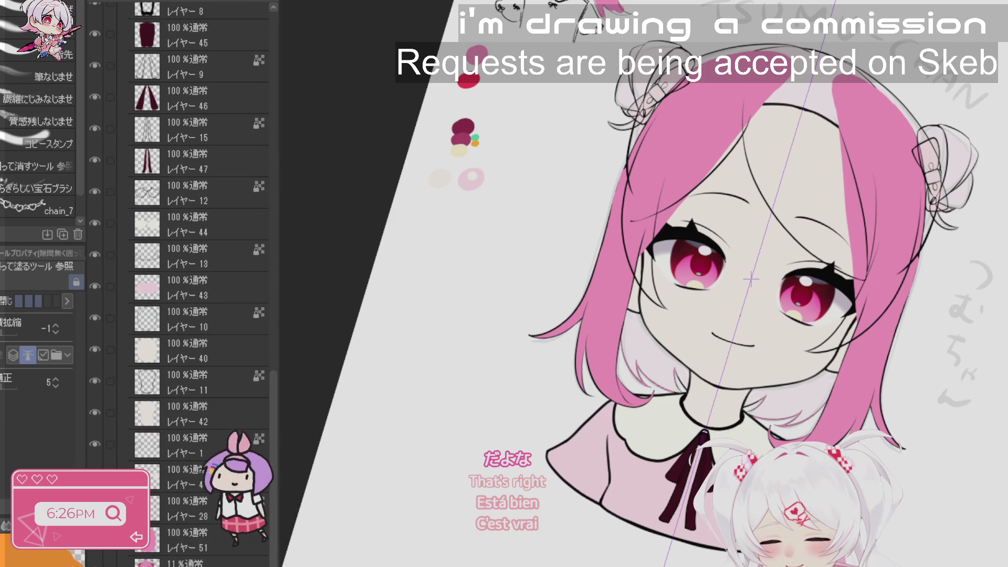
{"action": "key", "text": "ctrl+v"}
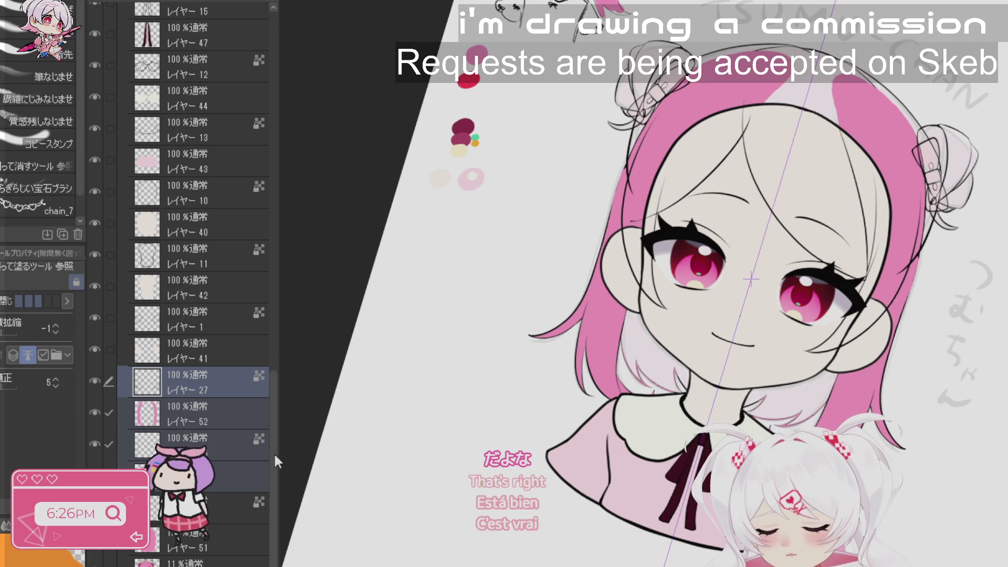
- Straighten the canvas view, select layer 28 and pan the face left of centre
{"action": "mouse_move", "coordinate": [683, 315]}
{"action": "left_mouse_down"}
{"action": "mouse_move", "coordinate": [620, 375]}
{"action": "mouse_move", "coordinate": [664, 564]}
{"action": "mouse_move", "coordinate": [590, 533]}
{"action": "left_mouse_up"}
{"action": "left_click", "coordinate": [621, 375]}
{"action": "key", "text": "r"}
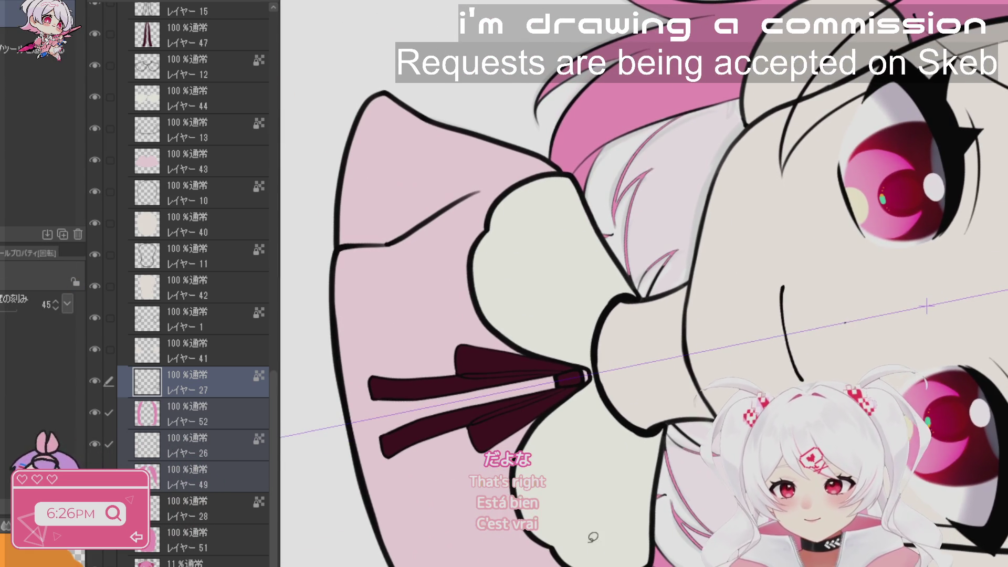
{"action": "key", "text": "g"}
{"action": "left_click", "coordinate": [200, 514]}
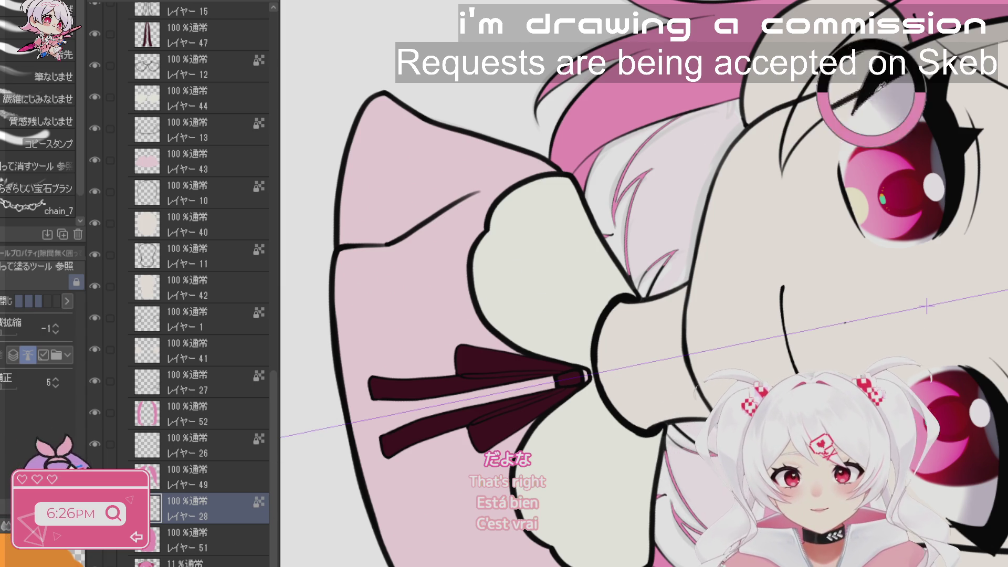
{"action": "scroll", "coordinate": [788, 200], "scroll_direction": "down", "scroll_amount": 3}
{"action": "mouse_move", "coordinate": [849, 249]}
{"action": "left_mouse_down"}
{"action": "mouse_move", "coordinate": [499, 280]}
{"action": "mouse_move", "coordinate": [630, 268]}
{"action": "left_mouse_up"}
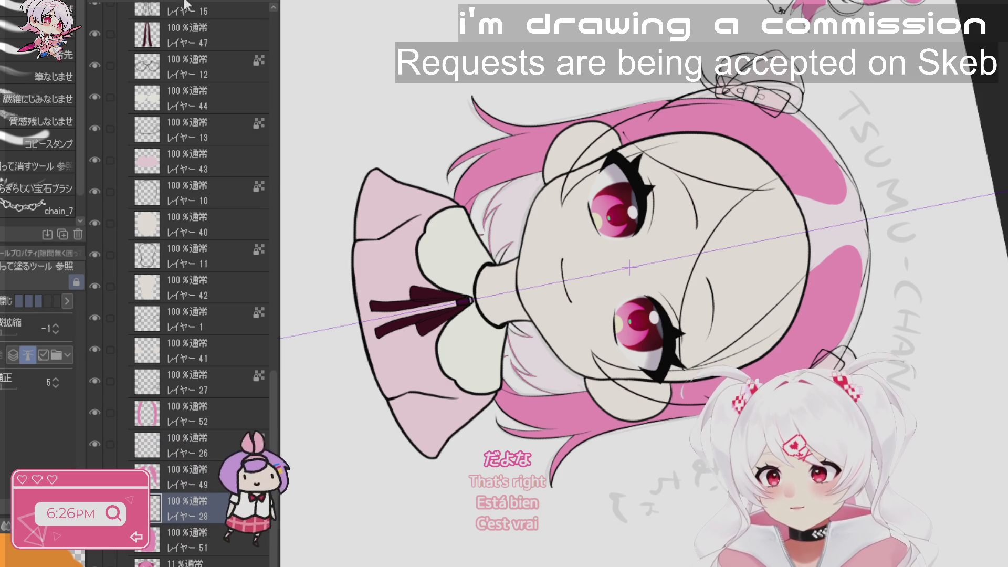
- Show the pink strands on layer 52 and make it the active layer
{"action": "left_click", "coordinate": [191, 476]}
{"action": "left_click", "coordinate": [189, 440]}
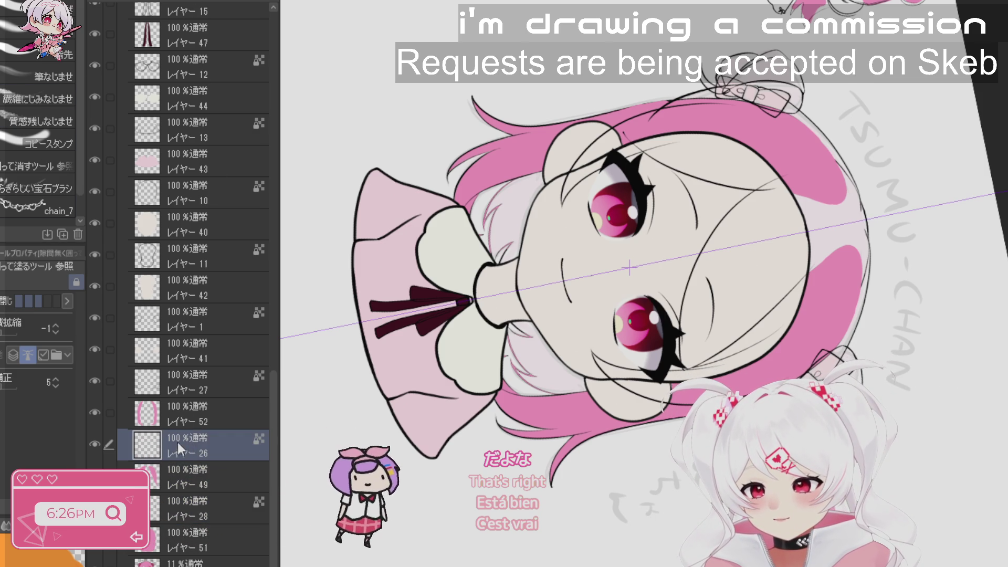
{"action": "left_click", "coordinate": [95, 412]}
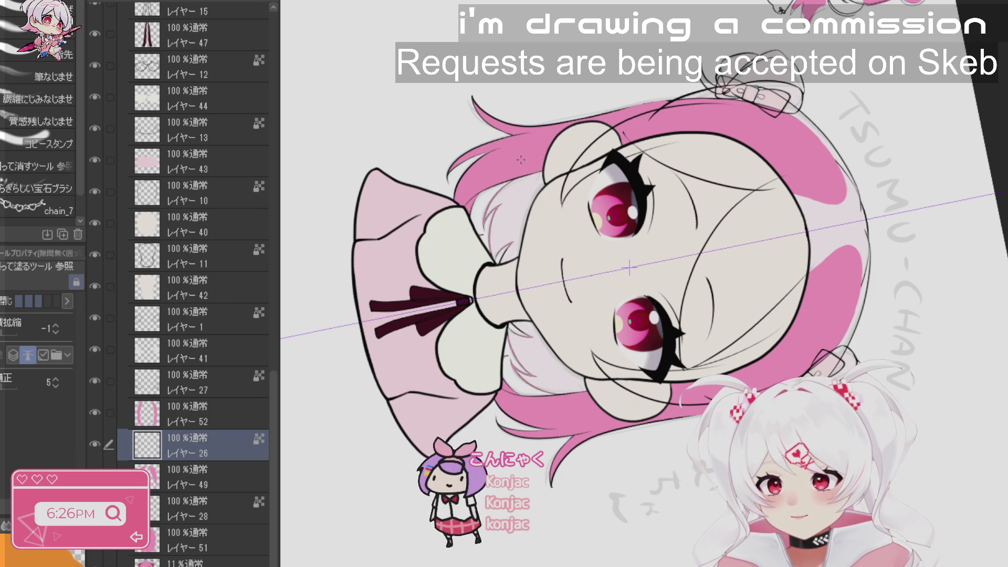
{"action": "key", "text": "alt+bracketright"}
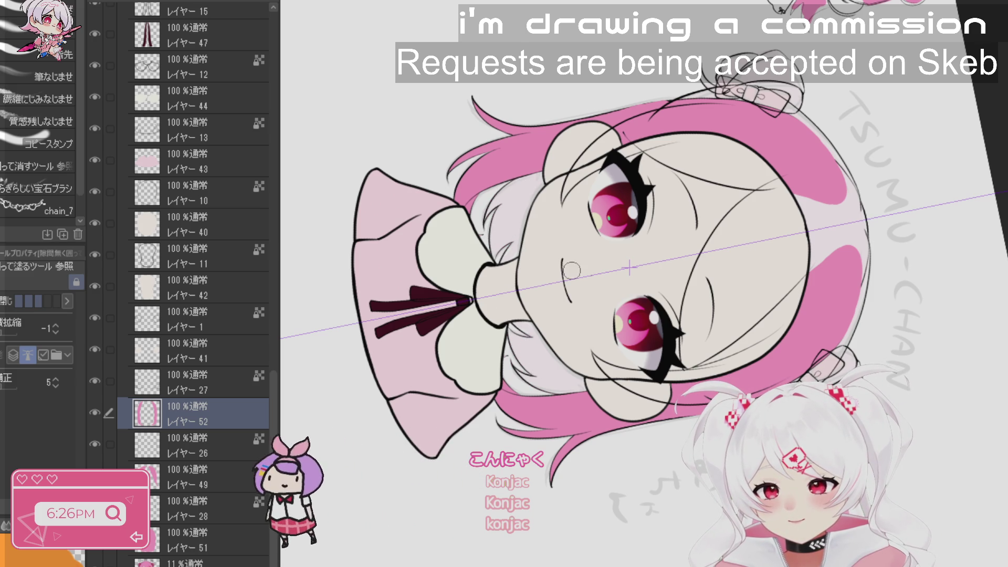
{"action": "scroll", "coordinate": [520, 381], "scroll_direction": "up", "scroll_amount": 3}
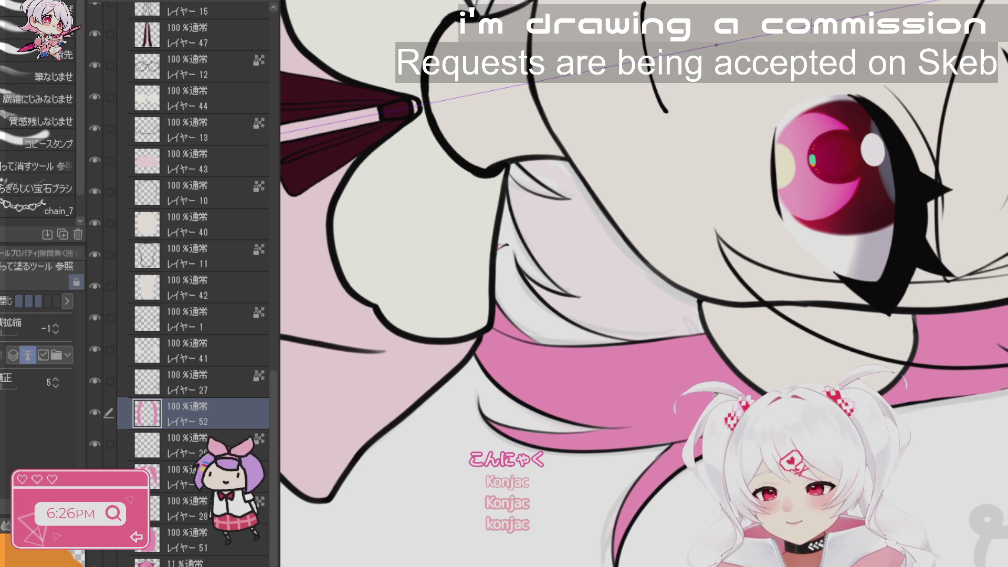
{"action": "left_click_drag", "start_coordinate": [587, 391], "coordinate": [620, 253]}
{"action": "left_click", "coordinate": [200, 383]}
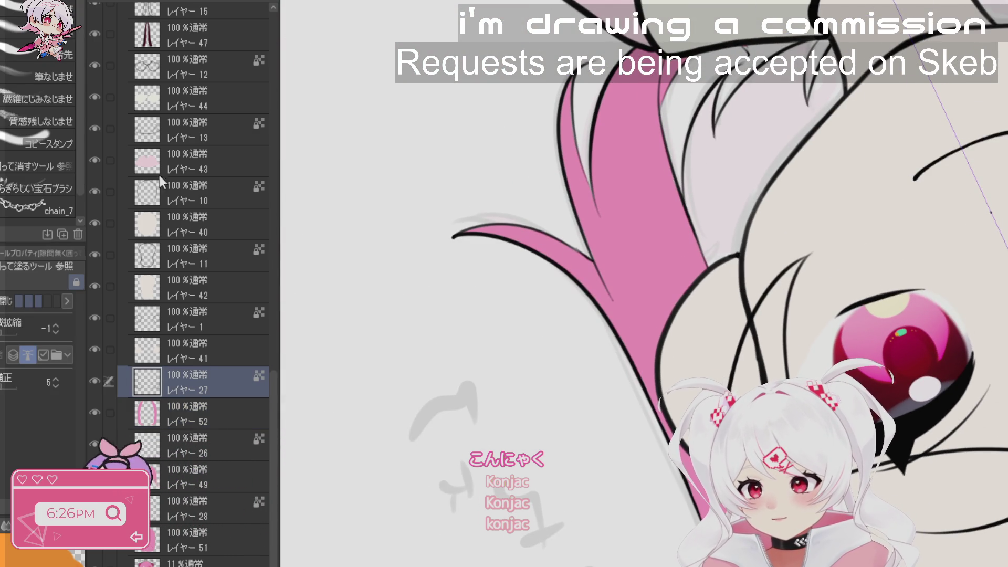
{"action": "left_click", "coordinate": [225, 415]}
- Rotate and zoom to inspect the hair and ribbon, then recentre the bust upright
{"action": "mouse_move", "coordinate": [611, 326]}
{"action": "left_mouse_down"}
{"action": "mouse_move", "coordinate": [598, 304]}
{"action": "mouse_move", "coordinate": [616, 271]}
{"action": "left_mouse_up"}
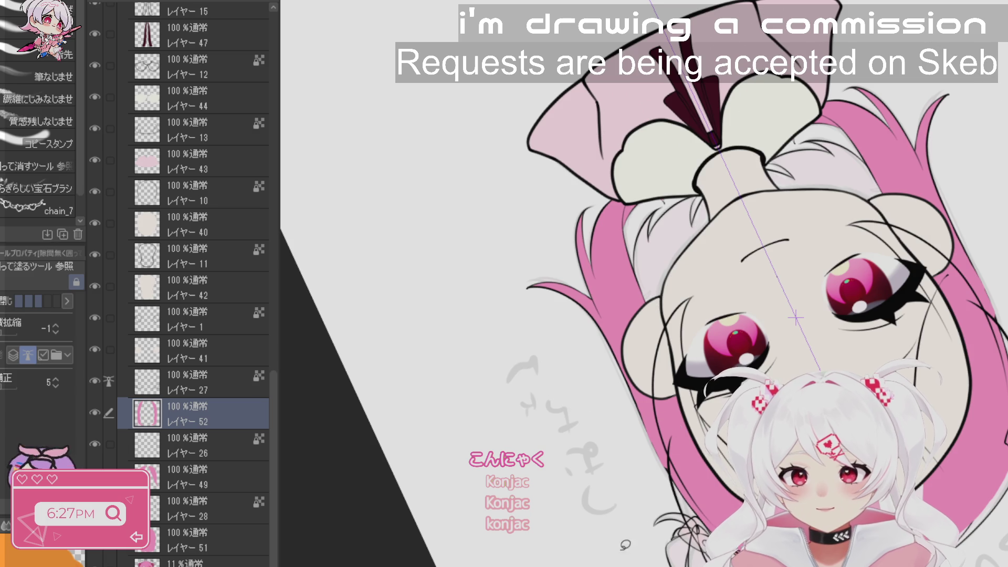
{"action": "left_click_drag", "start_coordinate": [625, 545], "coordinate": [664, 389]}
{"action": "scroll", "coordinate": [674, 326], "scroll_direction": "up", "scroll_amount": 5}
{"action": "key", "text": "b"}
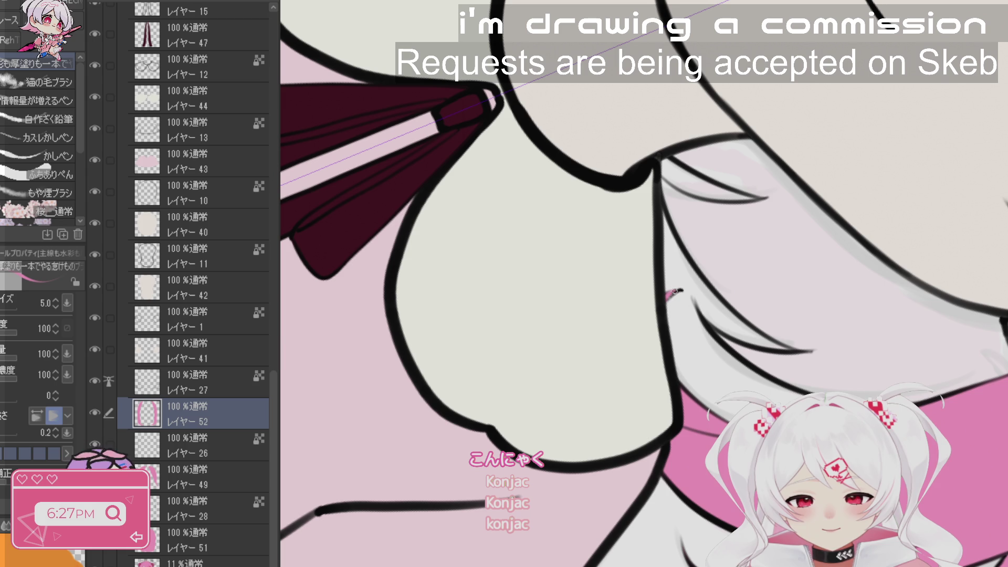
{"action": "key", "text": "r"}
{"action": "scroll", "coordinate": [666, 301], "scroll_direction": "down", "scroll_amount": 5}
{"action": "left_click_drag", "start_coordinate": [666, 301], "coordinate": [698, 252]}
{"action": "mouse_move", "coordinate": [841, 210]}
{"action": "left_mouse_down"}
{"action": "mouse_move", "coordinate": [558, 191]}
{"action": "mouse_move", "coordinate": [514, 210]}
{"action": "mouse_move", "coordinate": [526, 253]}
{"action": "left_mouse_up"}
{"action": "key", "text": "p"}
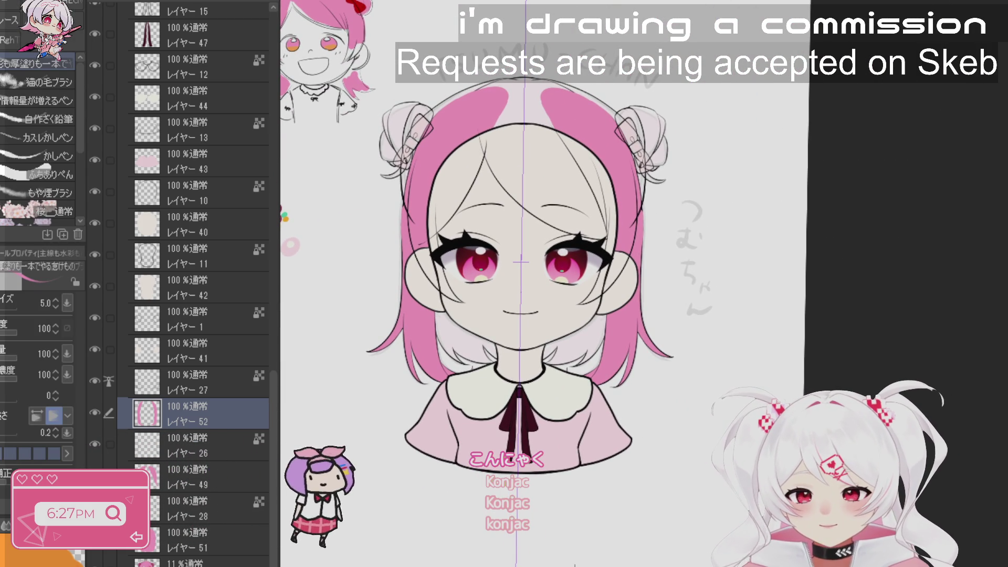
- Select layer 41 and pan and zoom the view in on the face
{"action": "left_click", "coordinate": [211, 368]}
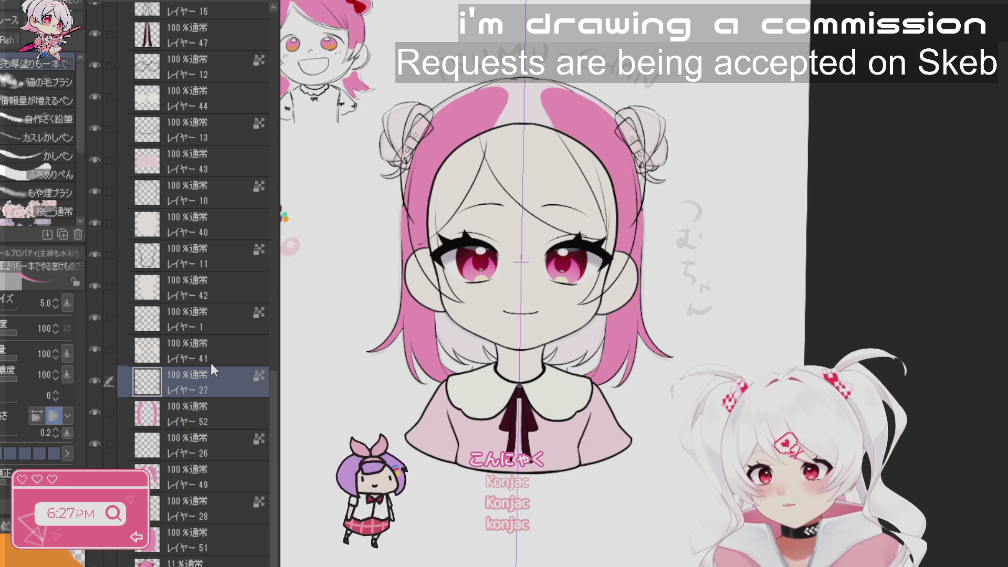
{"action": "left_click", "coordinate": [212, 350]}
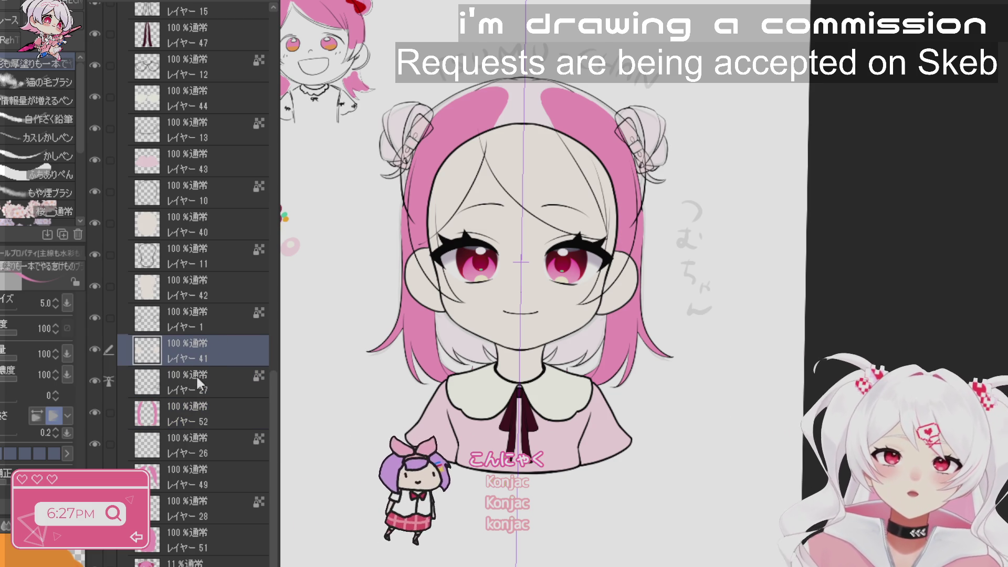
{"action": "left_click_drag", "start_coordinate": [597, 418], "coordinate": [704, 420]}
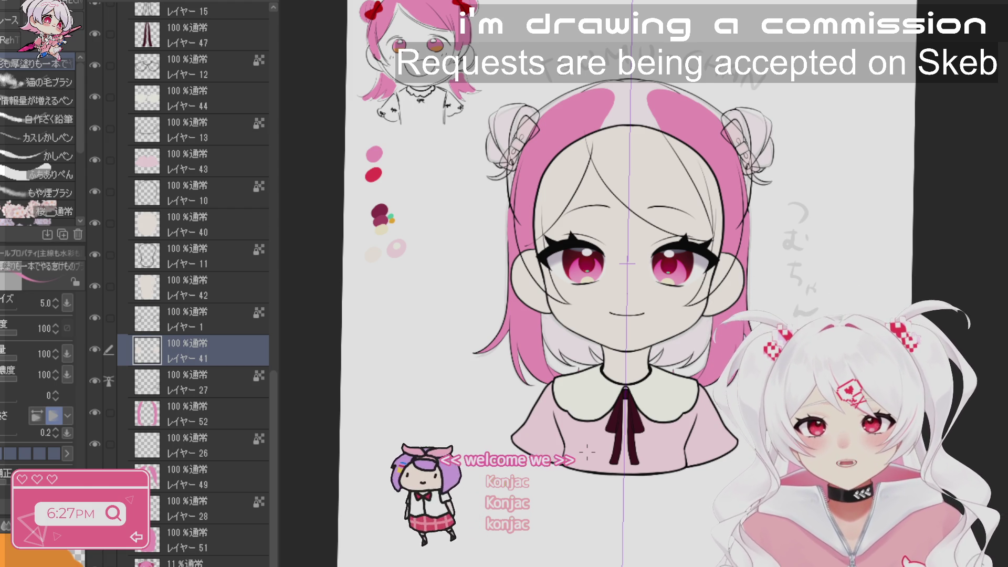
{"action": "left_click_drag", "start_coordinate": [638, 364], "coordinate": [799, 328]}
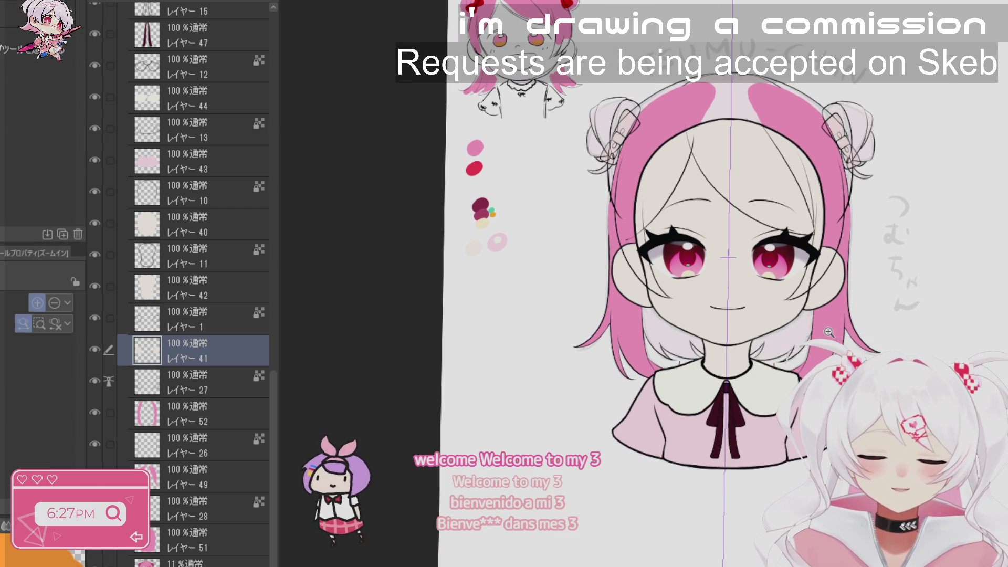
{"action": "left_click", "coordinate": [828, 332]}
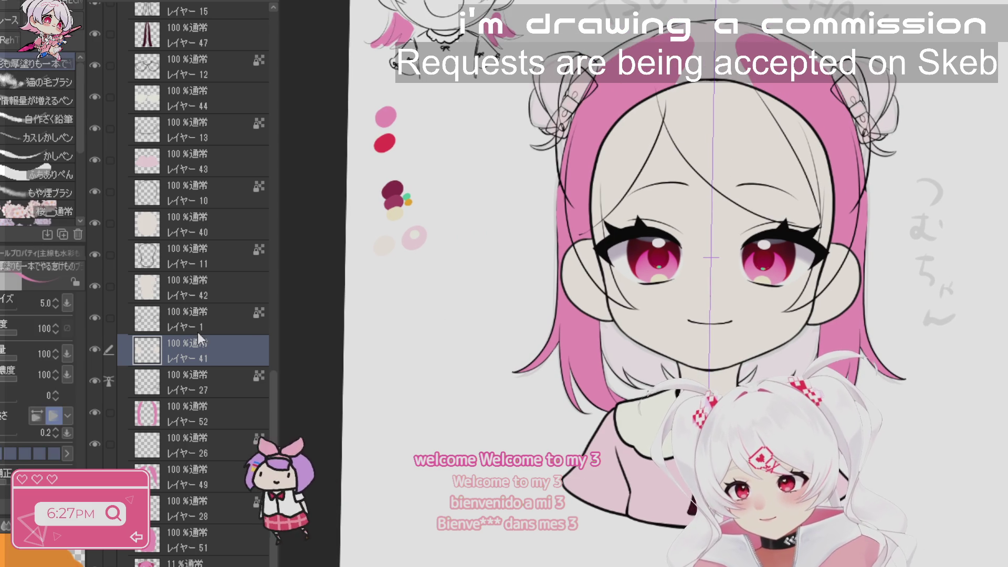
- Step the active layer up through the stack to Layer 10
{"action": "left_click", "coordinate": [199, 328]}
{"action": "left_click", "coordinate": [213, 298]}
{"action": "left_click", "coordinate": [211, 257]}
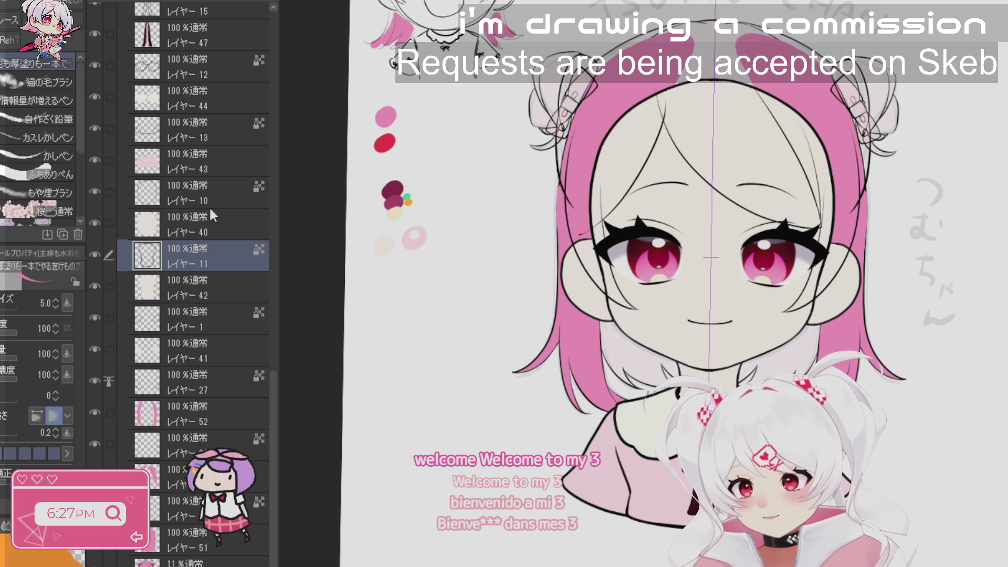
{"action": "left_click", "coordinate": [210, 210]}
{"action": "left_click", "coordinate": [209, 185]}
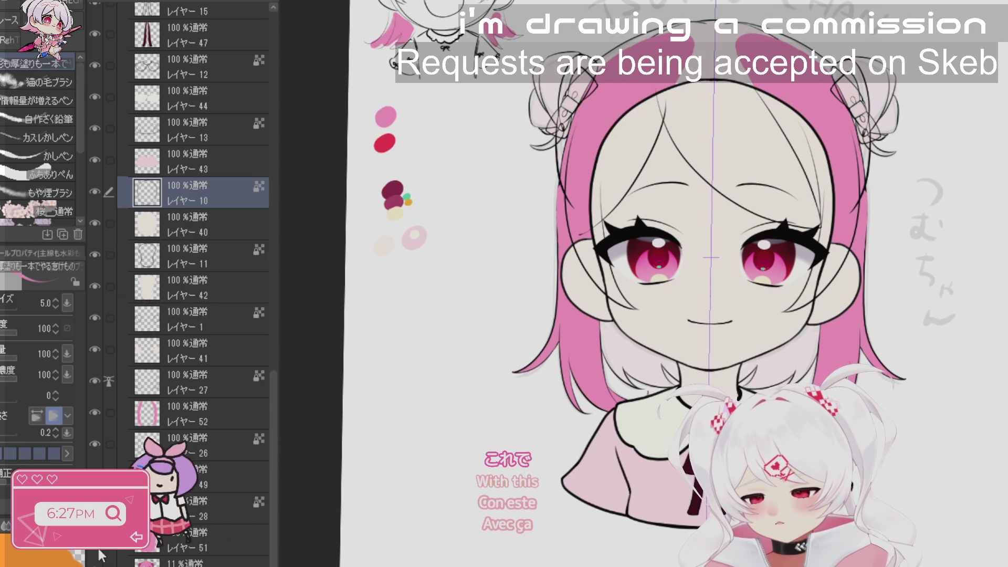
{"action": "scroll", "coordinate": [308, 347], "scroll_direction": "up", "scroll_amount": 2}
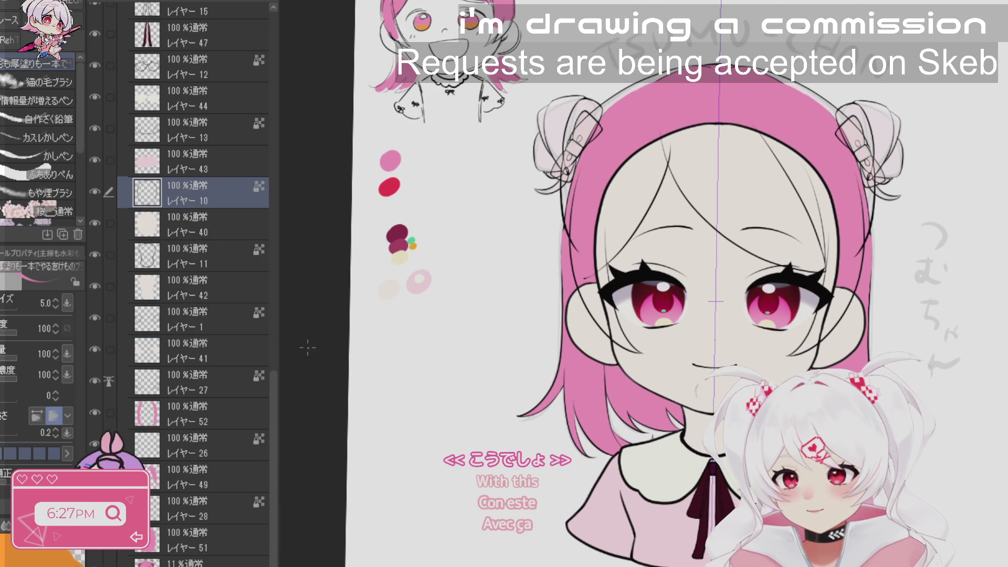
- Hide the pink side hair colour and check layer 48's strands, leaving them hidden
{"action": "left_click", "coordinate": [94, 558]}
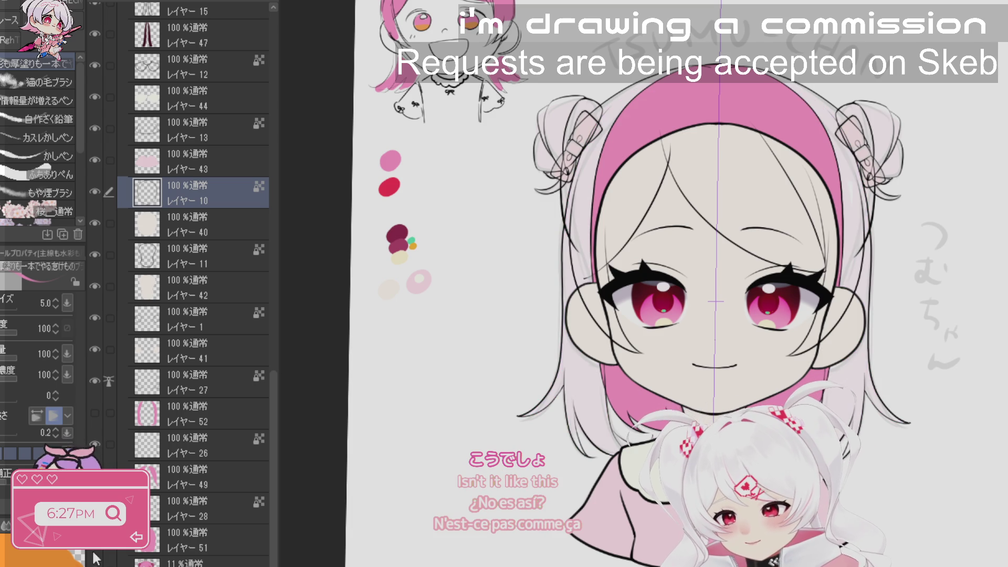
{"action": "left_click_drag", "start_coordinate": [270, 414], "coordinate": [281, 376]}
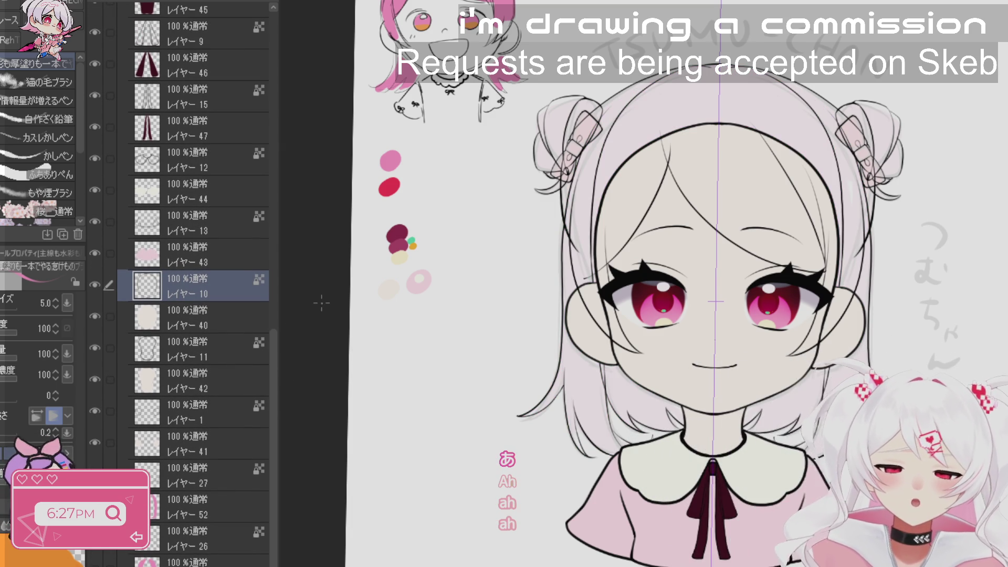
{"action": "scroll", "coordinate": [269, 354], "scroll_direction": "up", "scroll_amount": 5}
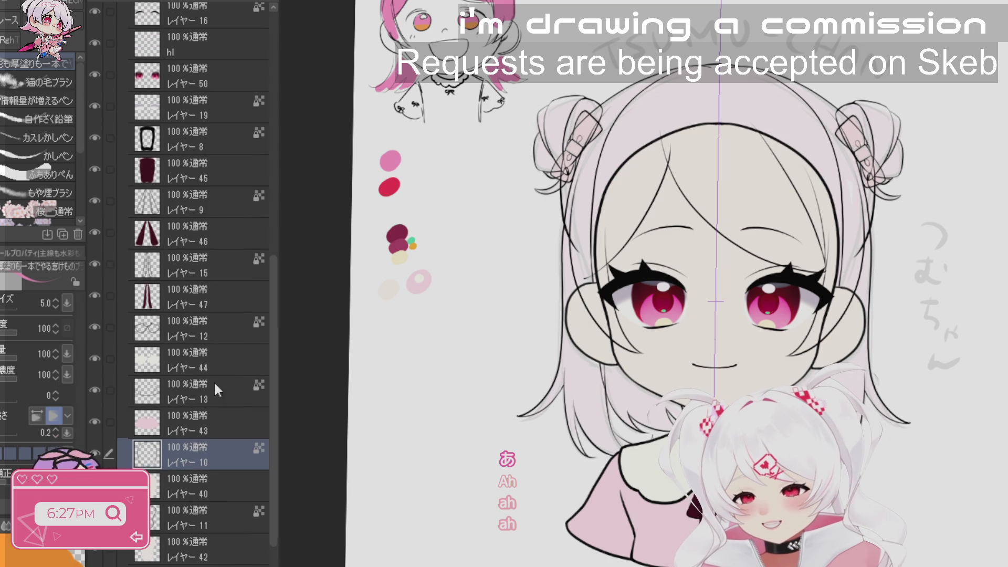
{"action": "scroll", "coordinate": [277, 319], "scroll_direction": "up", "scroll_amount": 4}
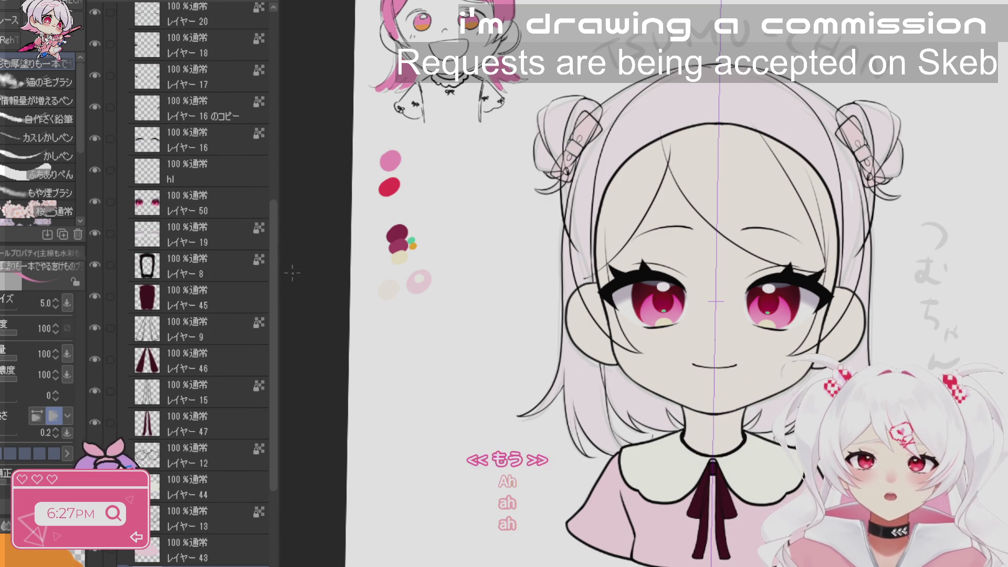
{"action": "left_click_drag", "start_coordinate": [273, 222], "coordinate": [263, 131]}
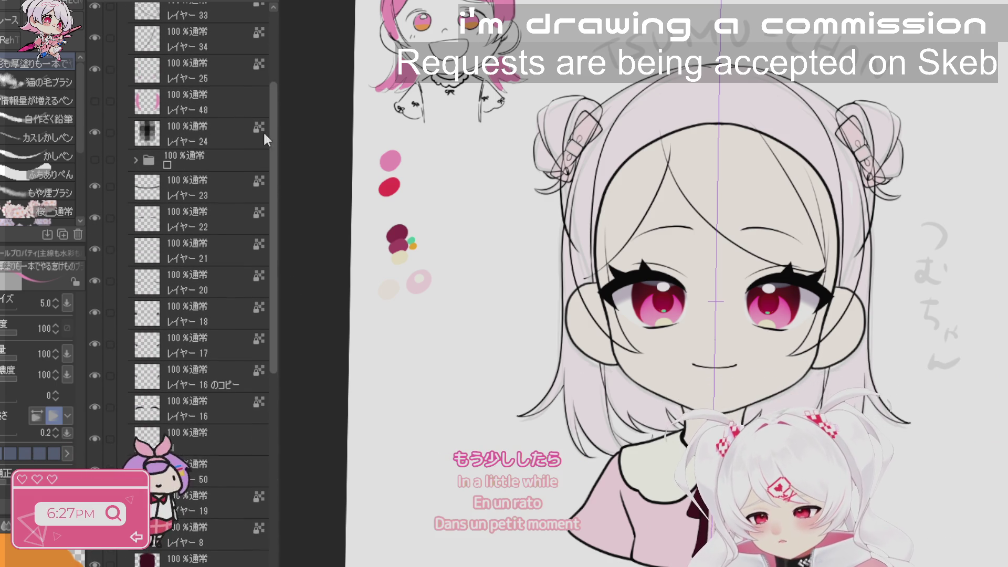
{"action": "left_click_drag", "start_coordinate": [270, 180], "coordinate": [269, 64]}
{"action": "left_click", "coordinate": [96, 259]}
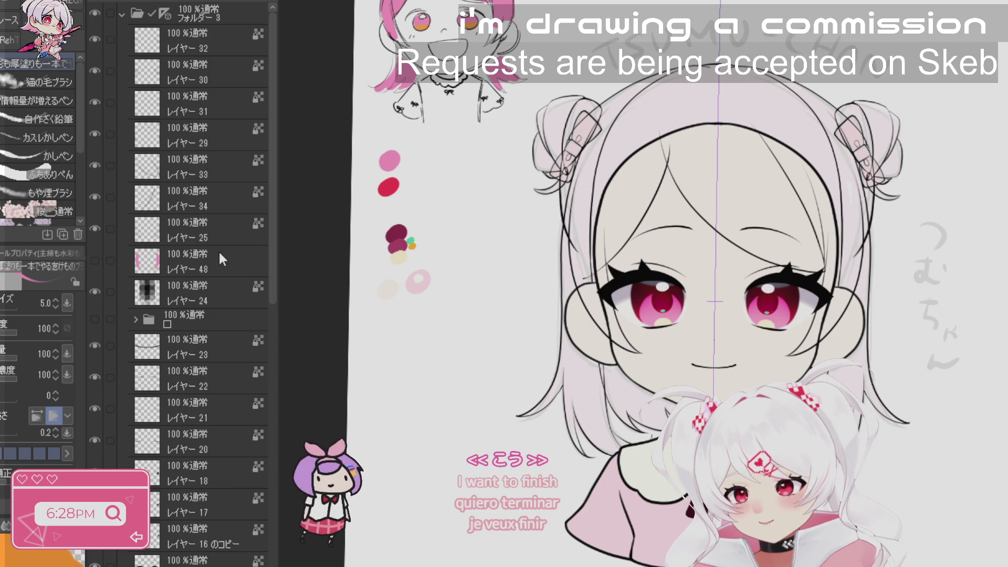
{"action": "left_click", "coordinate": [136, 240]}
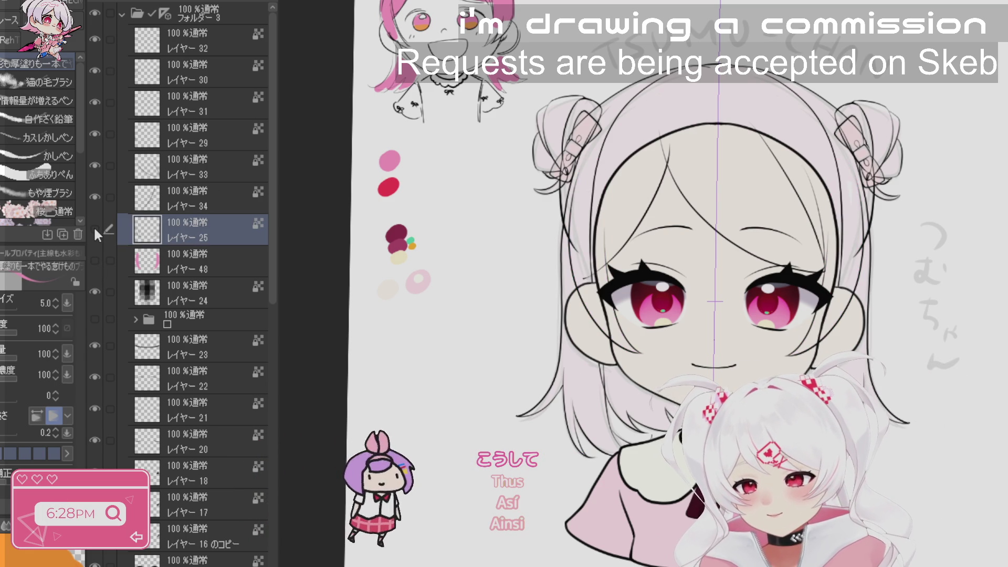
- Zoom in and turn the view to the head top, adding レイヤー 53 above Layer 34
{"action": "left_click", "coordinate": [206, 194]}
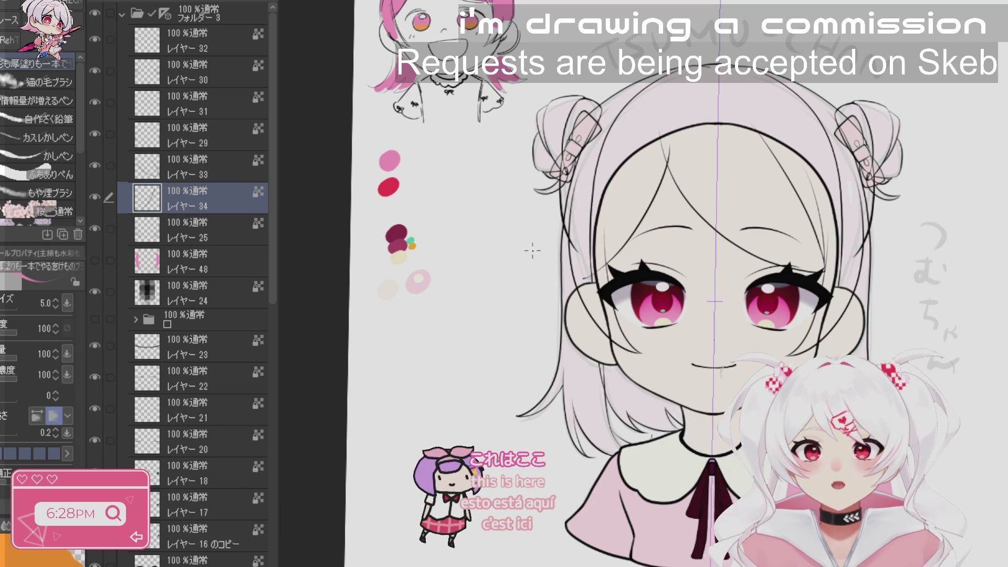
{"action": "left_click", "coordinate": [667, 252]}
{"action": "left_click", "coordinate": [668, 252]}
{"action": "left_click", "coordinate": [667, 253]}
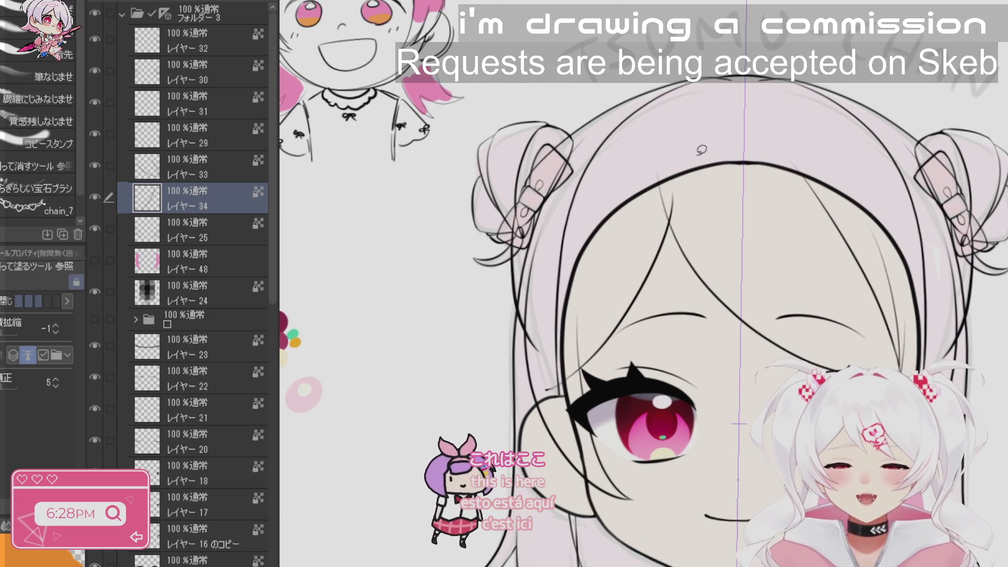
{"action": "key", "text": "p"}
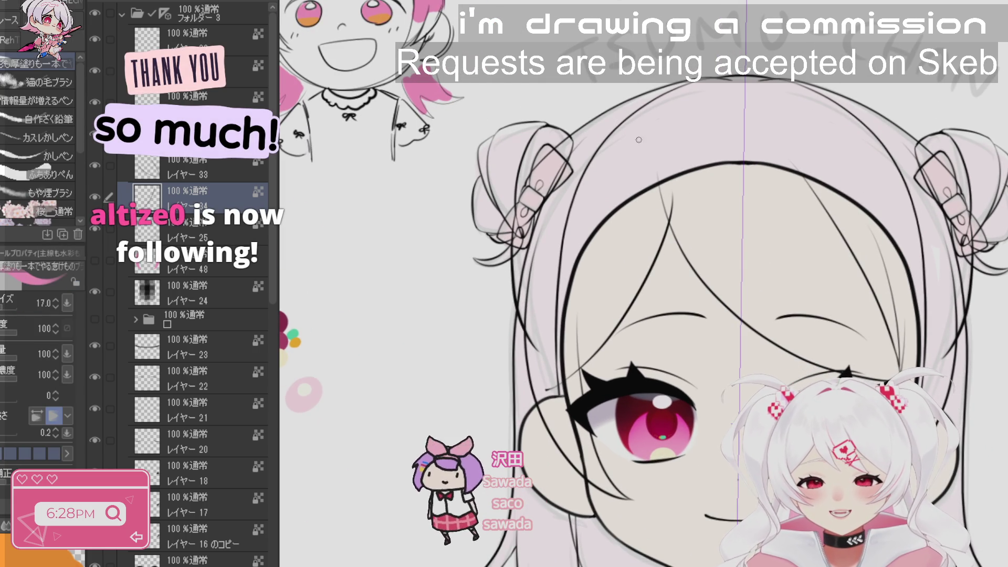
{"action": "key", "text": "j"}
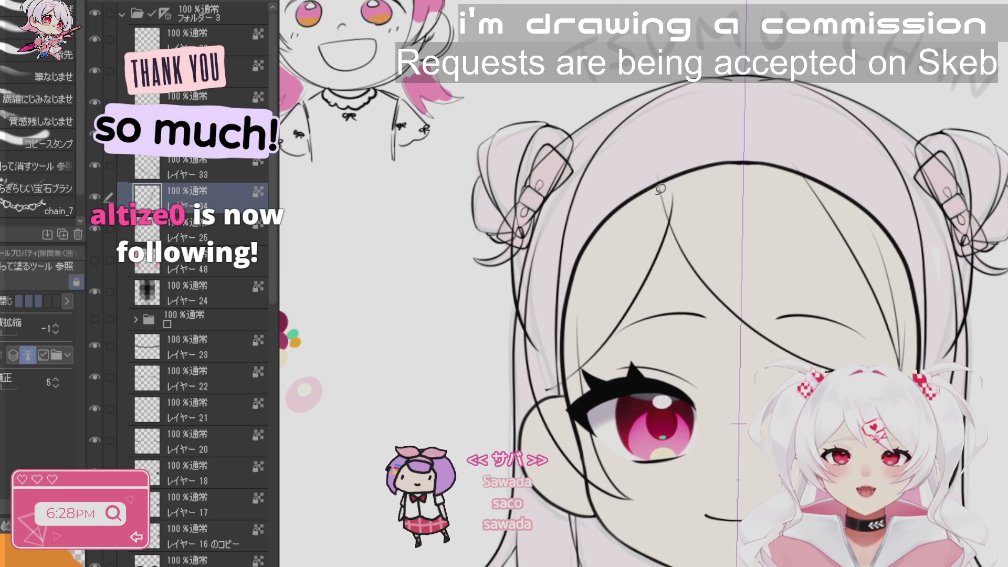
{"action": "key", "text": "r"}
{"action": "mouse_move", "coordinate": [661, 189]}
{"action": "left_mouse_down"}
{"action": "mouse_move", "coordinate": [725, 220]}
{"action": "mouse_move", "coordinate": [735, 315]}
{"action": "mouse_move", "coordinate": [683, 368]}
{"action": "mouse_move", "coordinate": [578, 215]}
{"action": "left_mouse_up"}
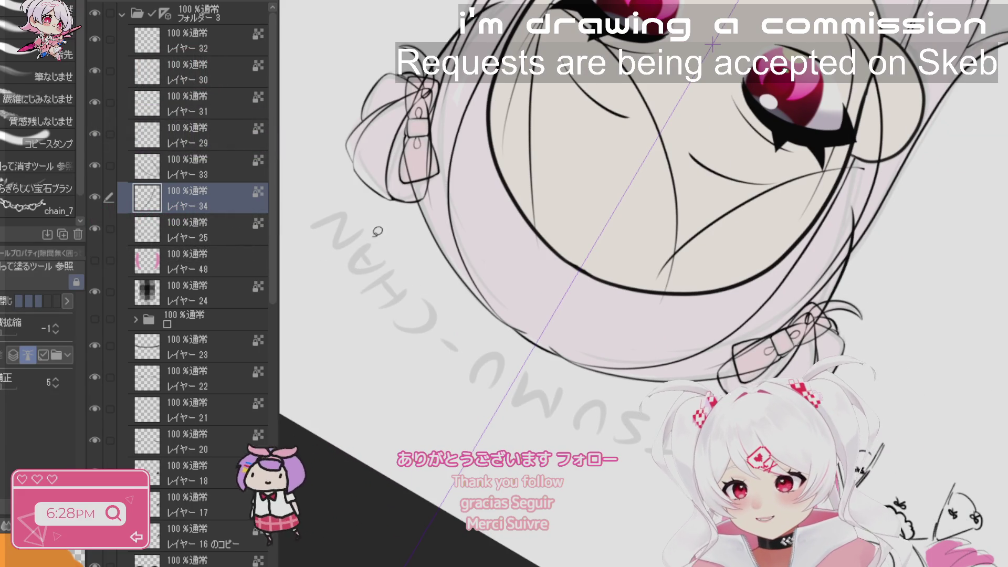
{"action": "key", "text": "ctrl+shift+n"}
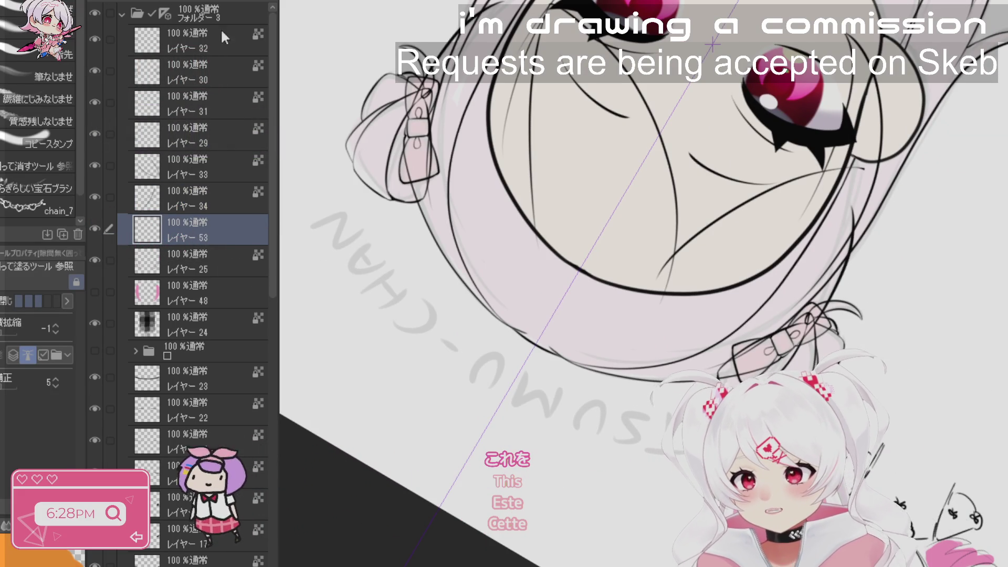
- Undo the stray dab, set the brush to size 70 and paint pink along the hairline
{"action": "scroll", "coordinate": [769, 225], "scroll_direction": "down", "scroll_amount": 2}
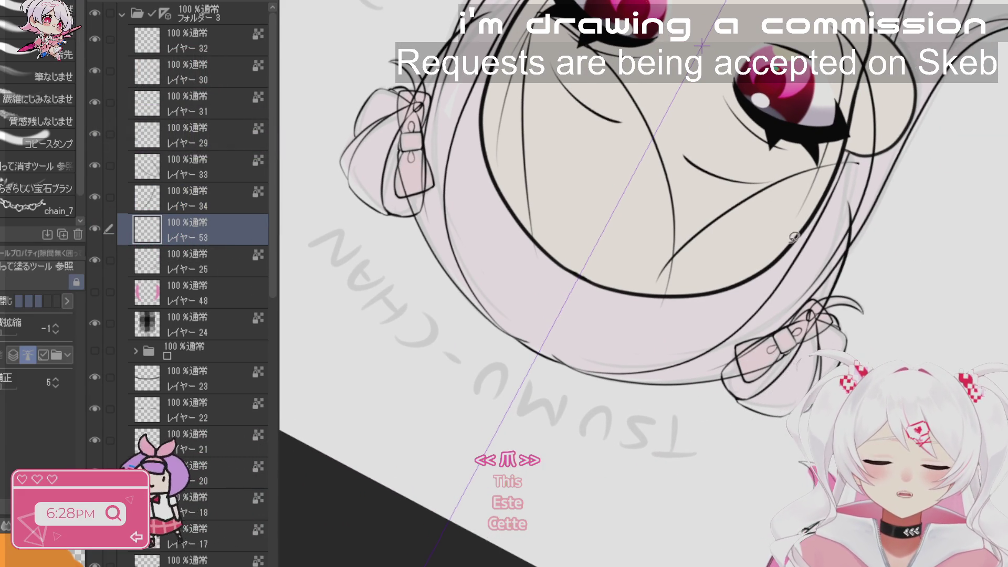
{"action": "key", "text": "b"}
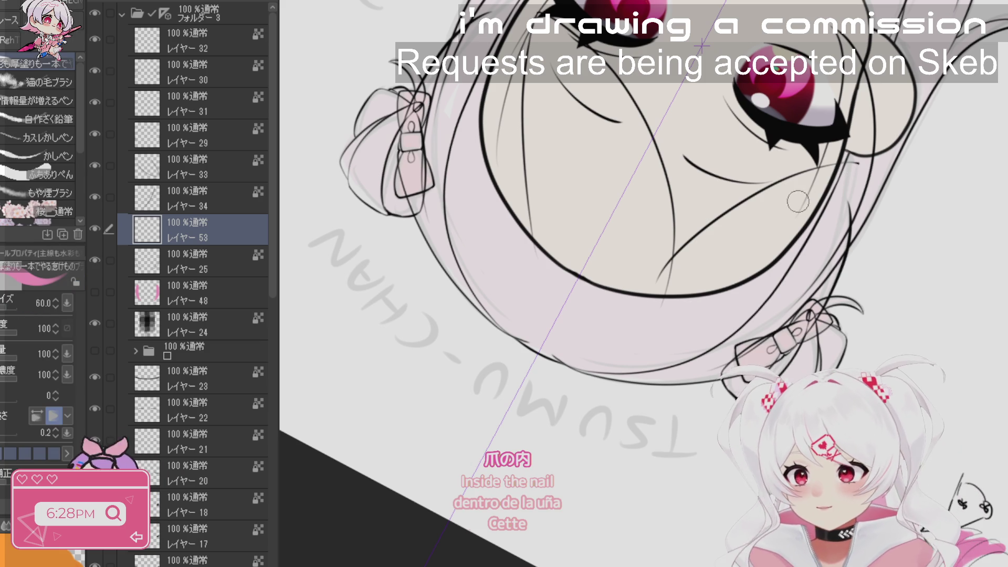
{"action": "key", "text": "ctrl+z"}
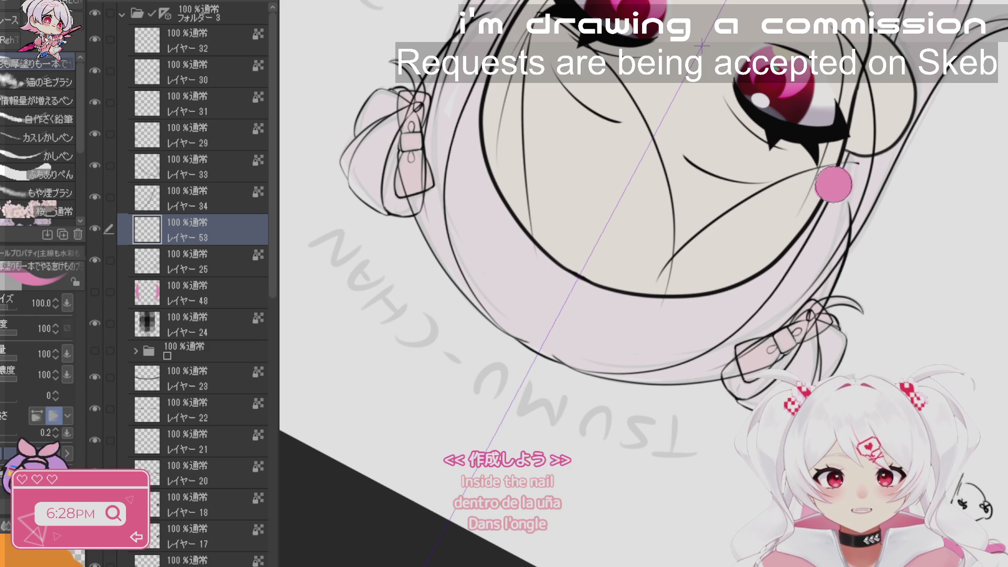
{"action": "key", "text": "bracketleft"}
{"action": "key", "text": "bracketleft"}
{"action": "mouse_move", "coordinate": [830, 184]}
{"action": "left_mouse_down"}
{"action": "mouse_move", "coordinate": [845, 177]}
{"action": "mouse_move", "coordinate": [782, 199]}
{"action": "mouse_move", "coordinate": [695, 272]}
{"action": "left_mouse_up"}
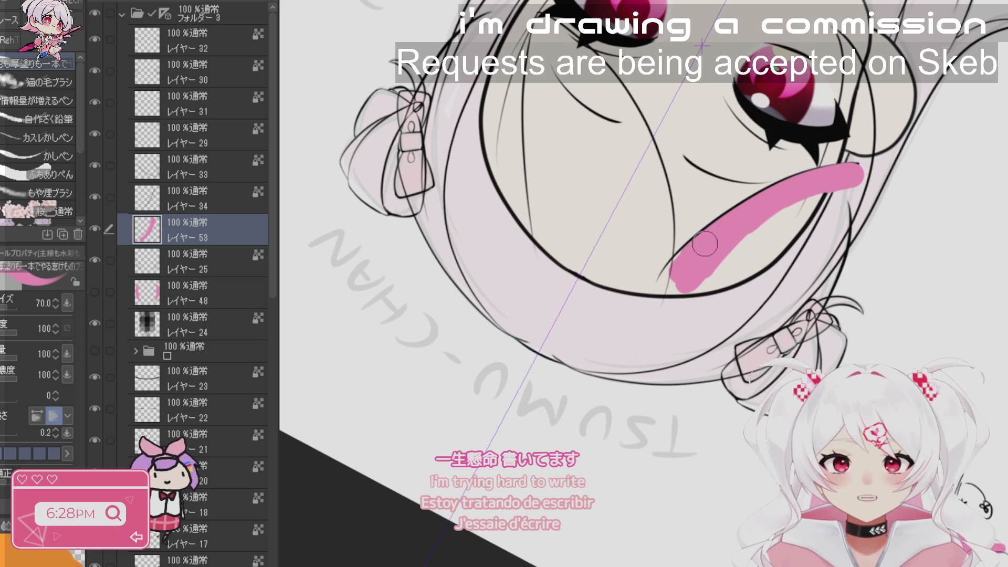
- Rotate the view 24° and extend the pink band around the crown, filling its gaps
{"action": "key", "text": "r"}
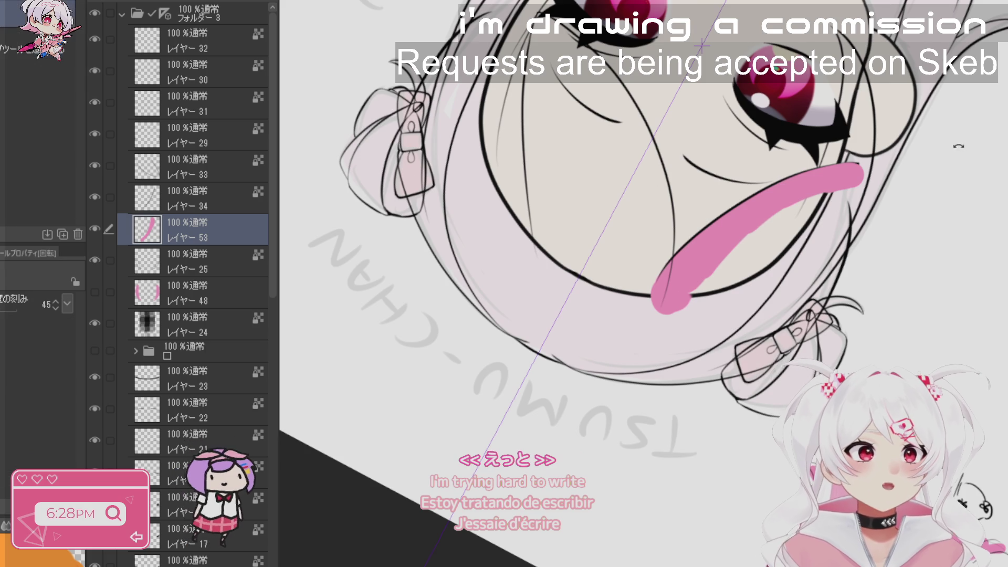
{"action": "mouse_move", "coordinate": [976, 161]}
{"action": "left_mouse_down"}
{"action": "mouse_move", "coordinate": [942, 305]}
{"action": "mouse_move", "coordinate": [809, 63]}
{"action": "mouse_move", "coordinate": [735, 157]}
{"action": "left_mouse_up"}
{"action": "key", "text": "b"}
{"action": "scroll", "coordinate": [847, 351], "scroll_direction": "up", "scroll_amount": 3}
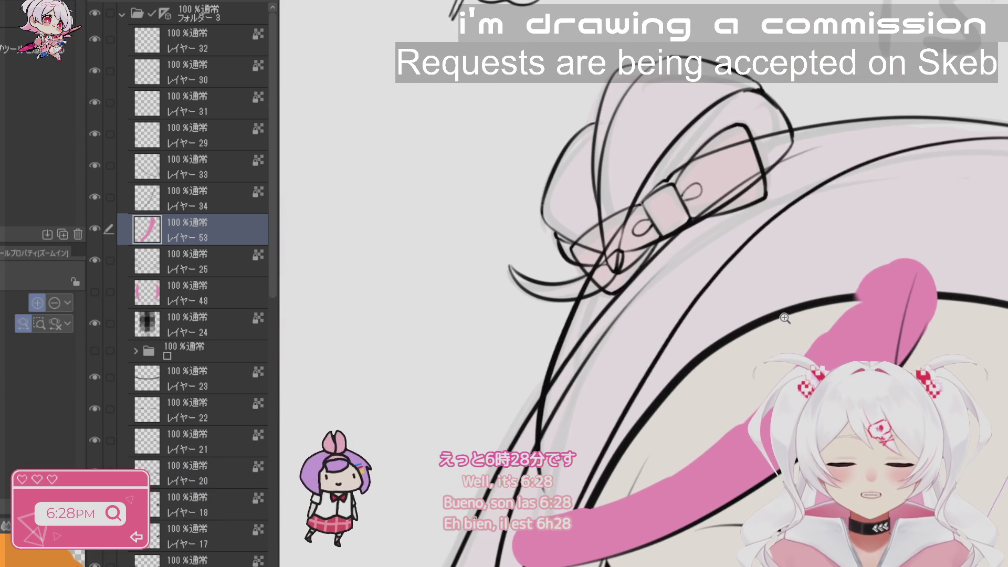
{"action": "mouse_move", "coordinate": [919, 307]}
{"action": "left_mouse_down"}
{"action": "mouse_move", "coordinate": [890, 210]}
{"action": "mouse_move", "coordinate": [690, 304]}
{"action": "mouse_move", "coordinate": [544, 504]}
{"action": "left_mouse_up"}
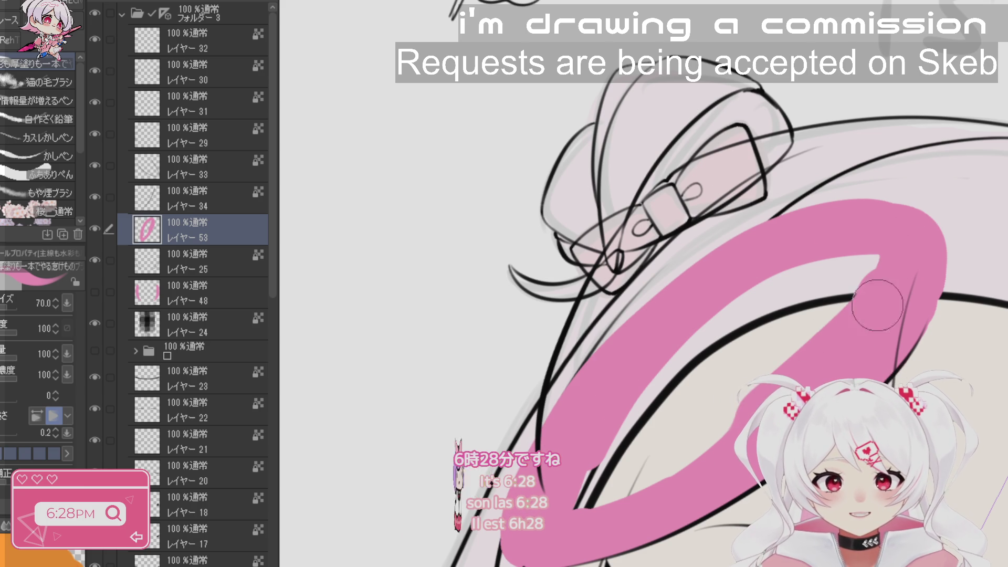
{"action": "left_click_drag", "start_coordinate": [877, 305], "coordinate": [592, 465]}
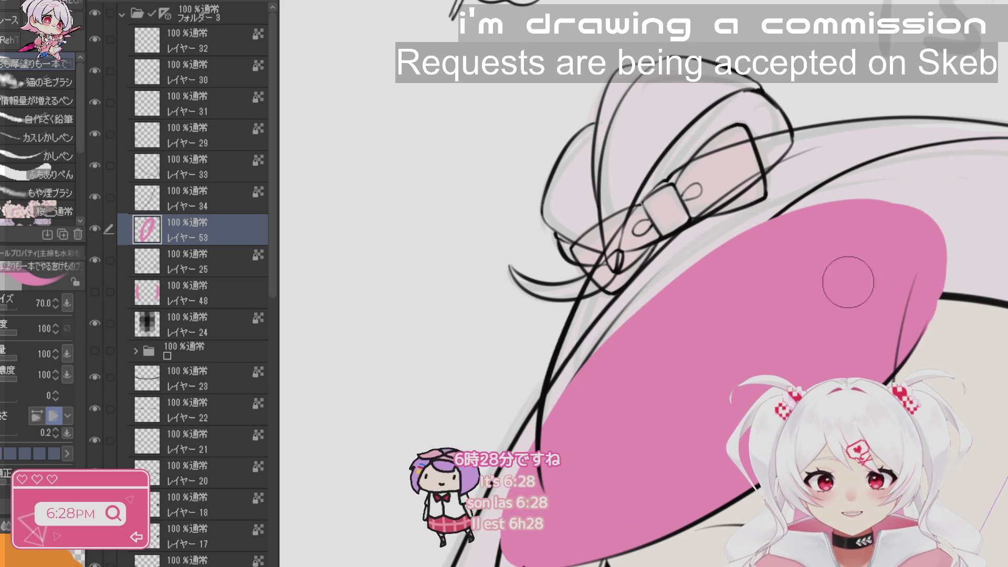
{"action": "scroll", "coordinate": [849, 282], "scroll_direction": "down", "scroll_amount": 3}
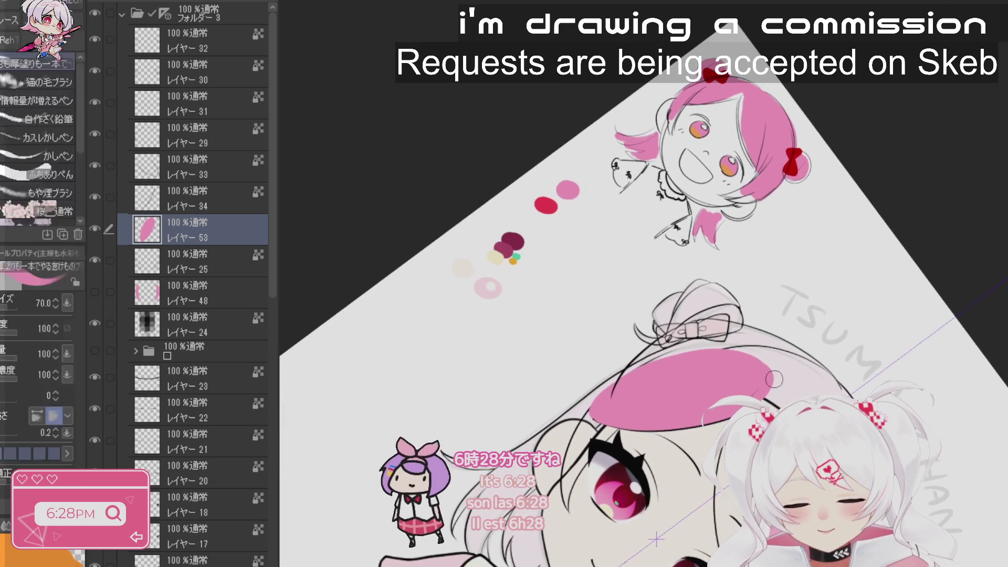
{"action": "scroll", "coordinate": [711, 371], "scroll_direction": "up", "scroll_amount": 3}
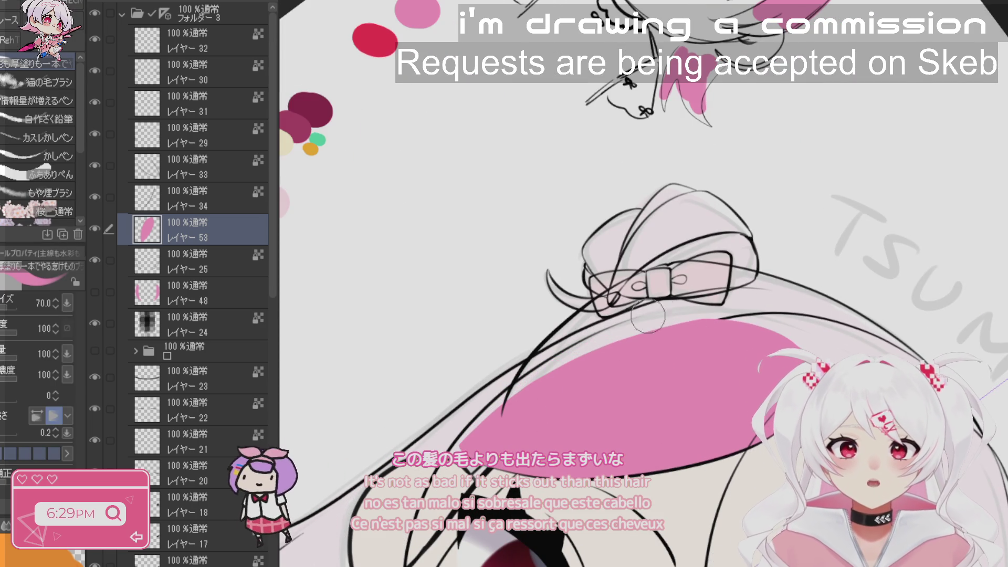
{"action": "key", "text": "ctrl+space"}
{"action": "scroll", "coordinate": [850, 346], "scroll_direction": "down", "scroll_amount": 2}
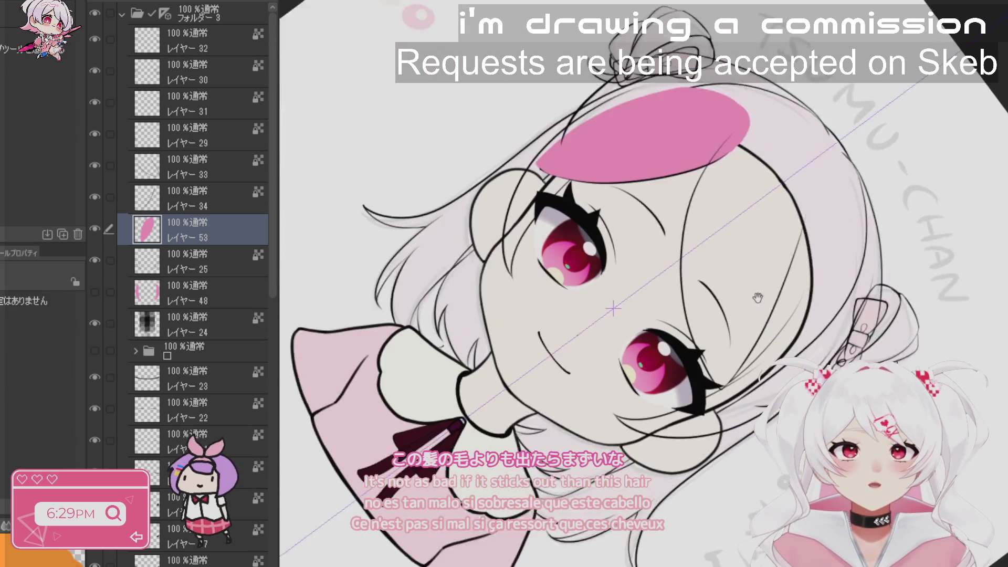
{"action": "scroll", "coordinate": [437, 241], "scroll_direction": "up", "scroll_amount": 5}
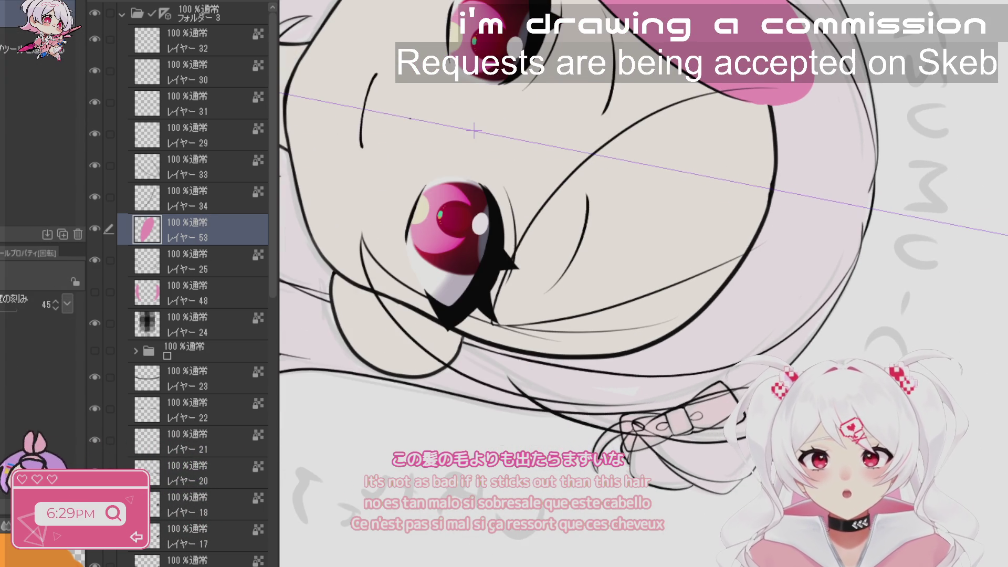
{"action": "mouse_move", "coordinate": [578, 486]}
{"action": "left_mouse_down"}
{"action": "mouse_move", "coordinate": [583, 534]}
{"action": "mouse_move", "coordinate": [581, 515]}
{"action": "mouse_move", "coordinate": [599, 529]}
{"action": "mouse_move", "coordinate": [729, 520]}
{"action": "mouse_move", "coordinate": [837, 446]}
{"action": "mouse_move", "coordinate": [890, 341]}
{"action": "left_mouse_up"}
{"action": "key", "text": "r"}
{"action": "mouse_move", "coordinate": [618, 546]}
{"action": "left_mouse_down"}
{"action": "mouse_move", "coordinate": [678, 525]}
{"action": "mouse_move", "coordinate": [623, 542]}
{"action": "mouse_move", "coordinate": [525, 462]}
{"action": "mouse_move", "coordinate": [473, 294]}
{"action": "mouse_move", "coordinate": [507, 183]}
{"action": "mouse_move", "coordinate": [501, 195]}
{"action": "left_mouse_up"}
{"action": "key", "text": "r"}
{"action": "key", "text": "r"}
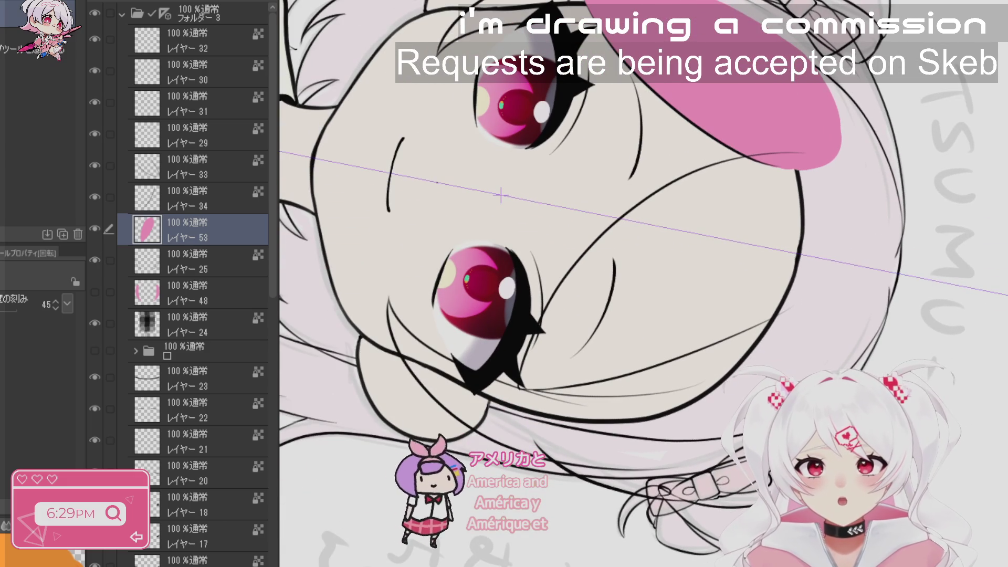
{"action": "key", "text": "b"}
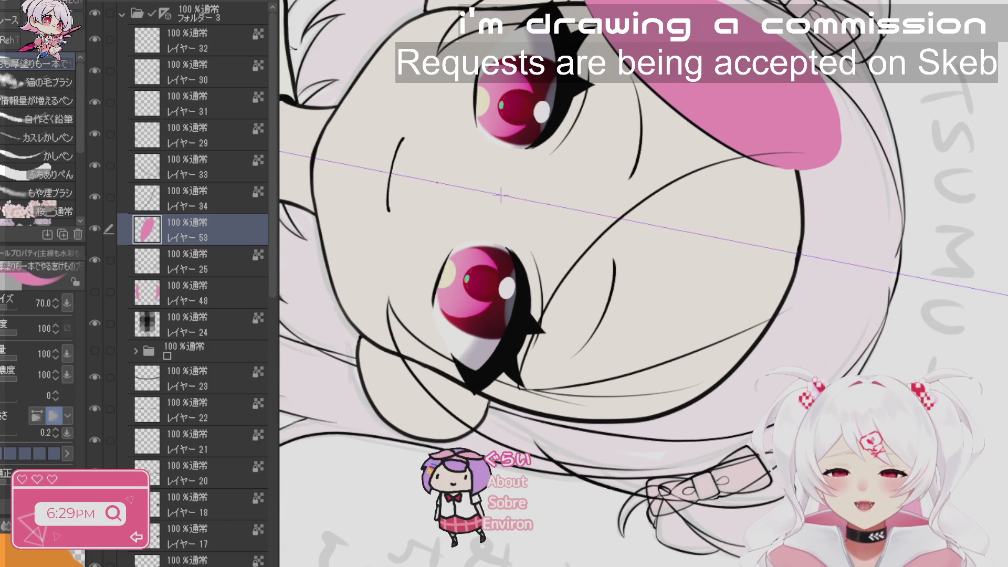
{"action": "key", "text": "r"}
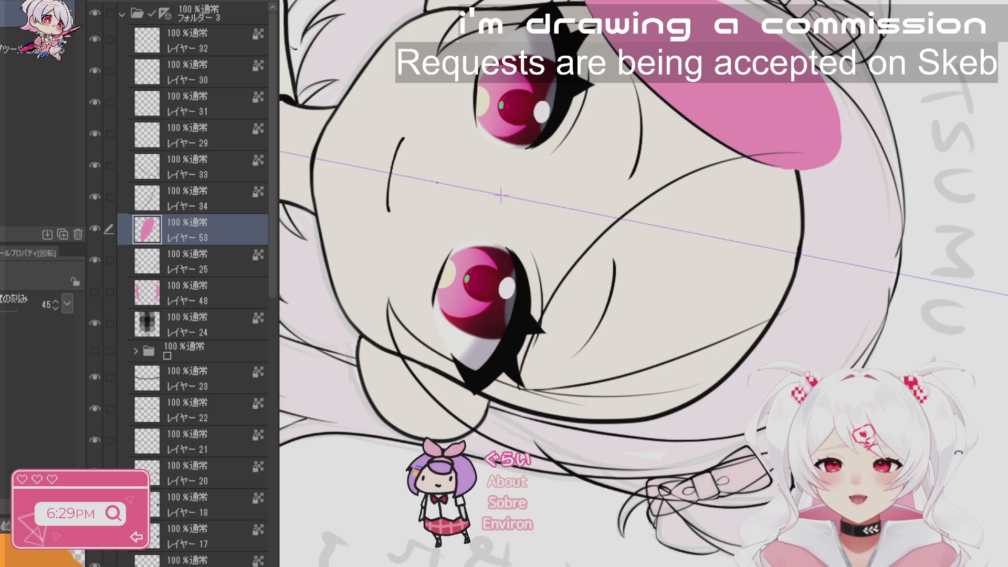
{"action": "mouse_move", "coordinate": [501, 195]}
{"action": "left_mouse_down"}
{"action": "mouse_move", "coordinate": [544, 127]}
{"action": "mouse_move", "coordinate": [536, 95]}
{"action": "left_mouse_up"}
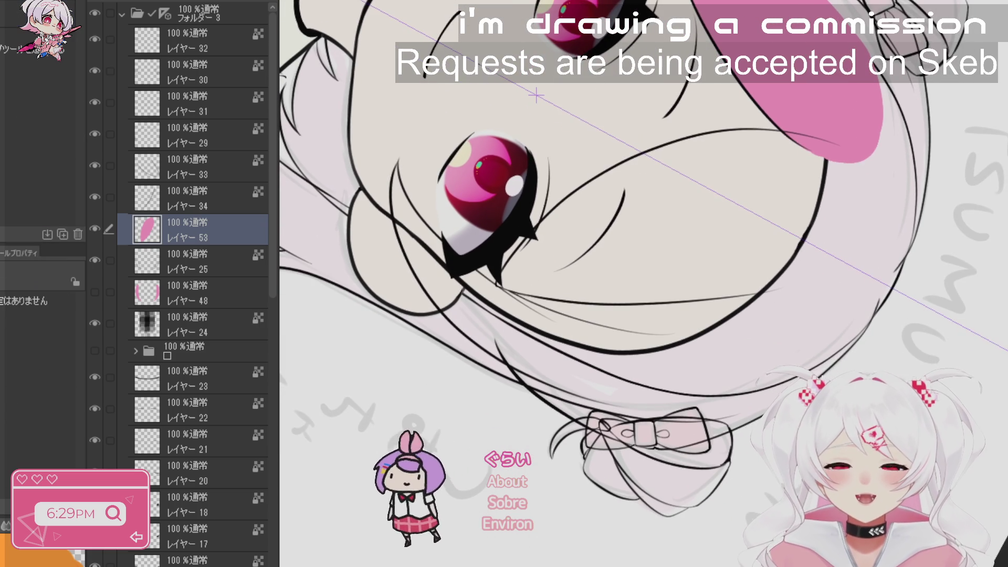
{"action": "key", "text": "b"}
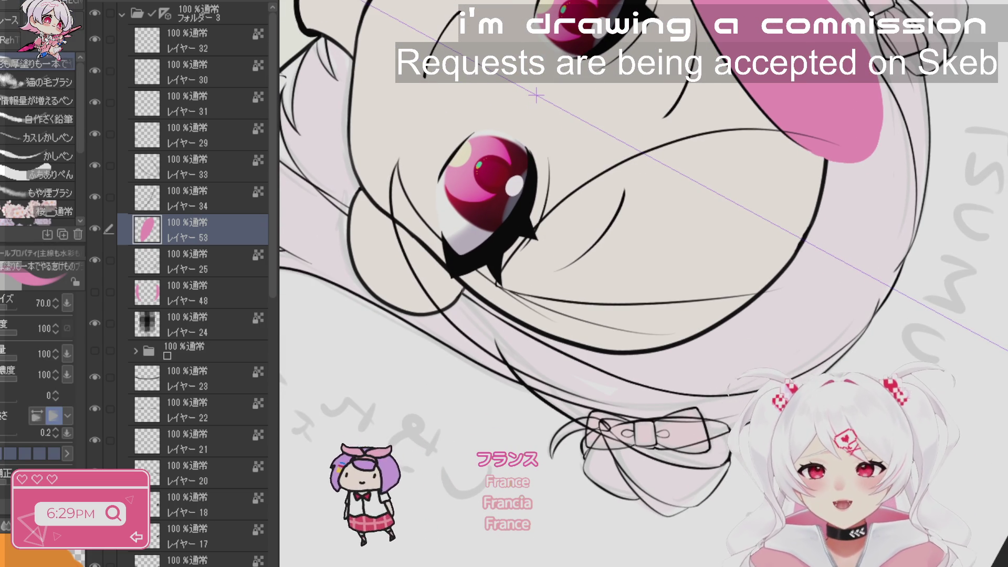
{"action": "key", "text": "r"}
{"action": "left_click_drag", "start_coordinate": [537, 95], "coordinate": [586, 32]}
{"action": "left_click_drag", "start_coordinate": [699, 249], "coordinate": [722, 249]}
{"action": "left_click_drag", "start_coordinate": [593, 360], "coordinate": [551, 360]}
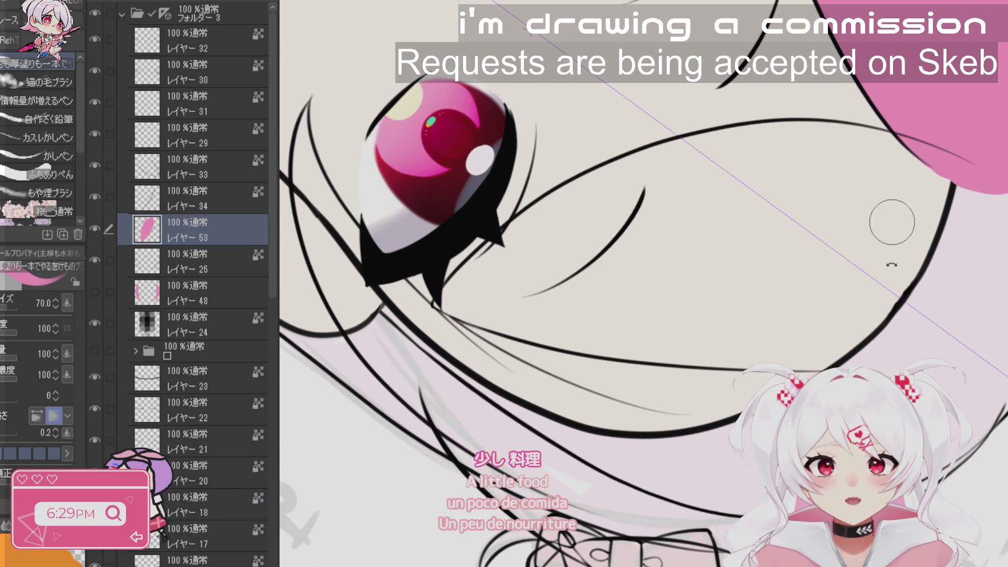
{"action": "mouse_move", "coordinate": [974, 76]}
{"action": "left_mouse_down"}
{"action": "mouse_move", "coordinate": [740, 424]}
{"action": "mouse_move", "coordinate": [764, 421]}
{"action": "left_mouse_up"}
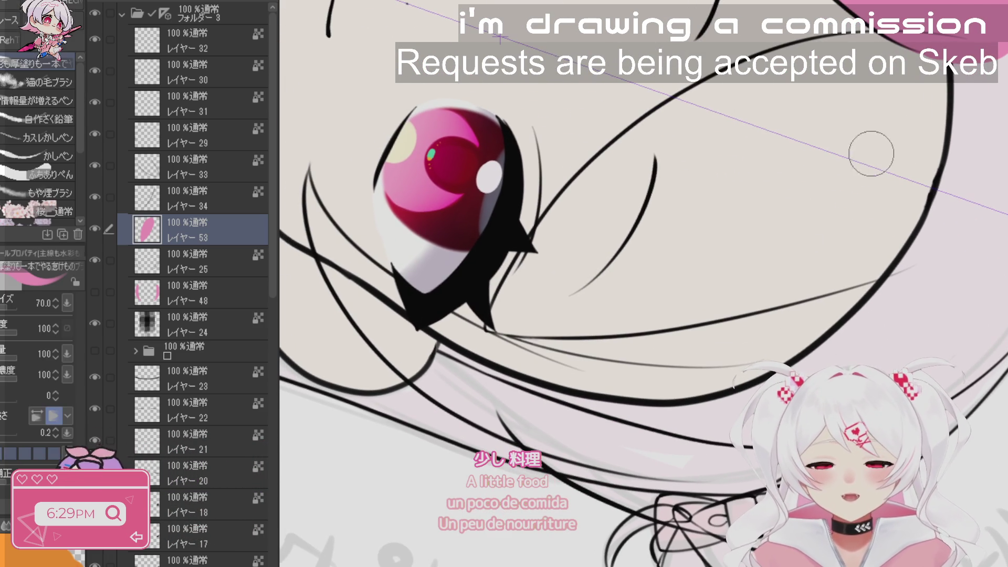
- Add a new empty hair-colour layer above layer 34, undoing a stray pink stroke
{"action": "left_click", "coordinate": [194, 197]}
{"action": "key", "text": "ctrl+shift+n"}
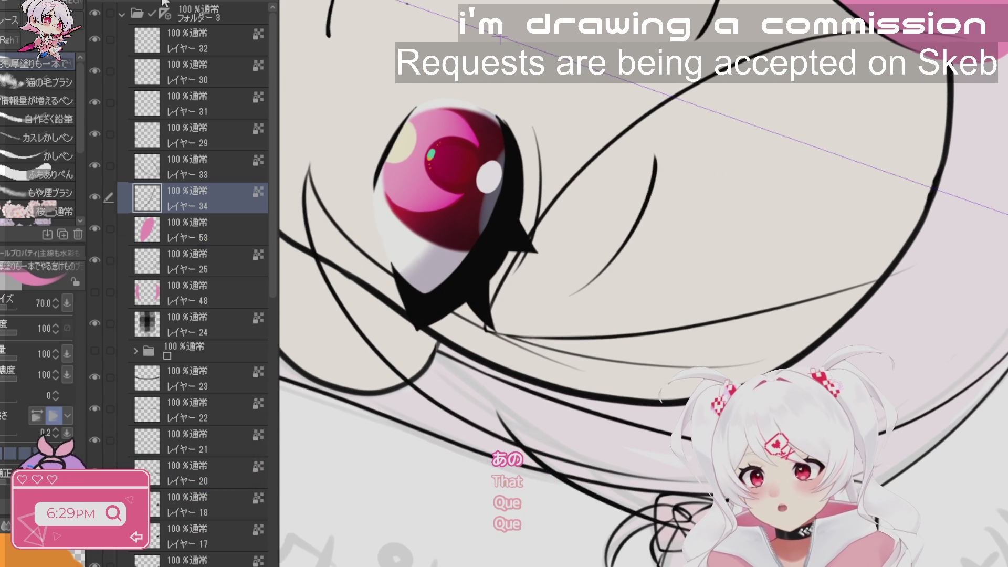
{"action": "mouse_move", "coordinate": [785, 157]}
{"action": "left_mouse_down"}
{"action": "mouse_move", "coordinate": [752, 168]}
{"action": "mouse_move", "coordinate": [746, 220]}
{"action": "left_mouse_up"}
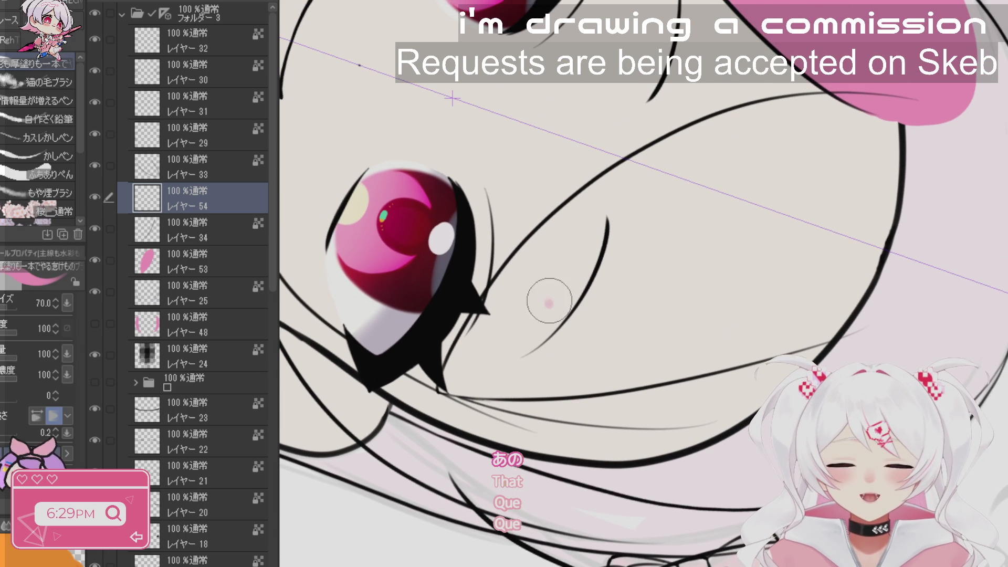
{"action": "mouse_move", "coordinate": [549, 301]}
{"action": "left_mouse_down"}
{"action": "mouse_move", "coordinate": [878, 146]}
{"action": "mouse_move", "coordinate": [871, 162]}
{"action": "mouse_move", "coordinate": [777, 223]}
{"action": "left_mouse_up"}
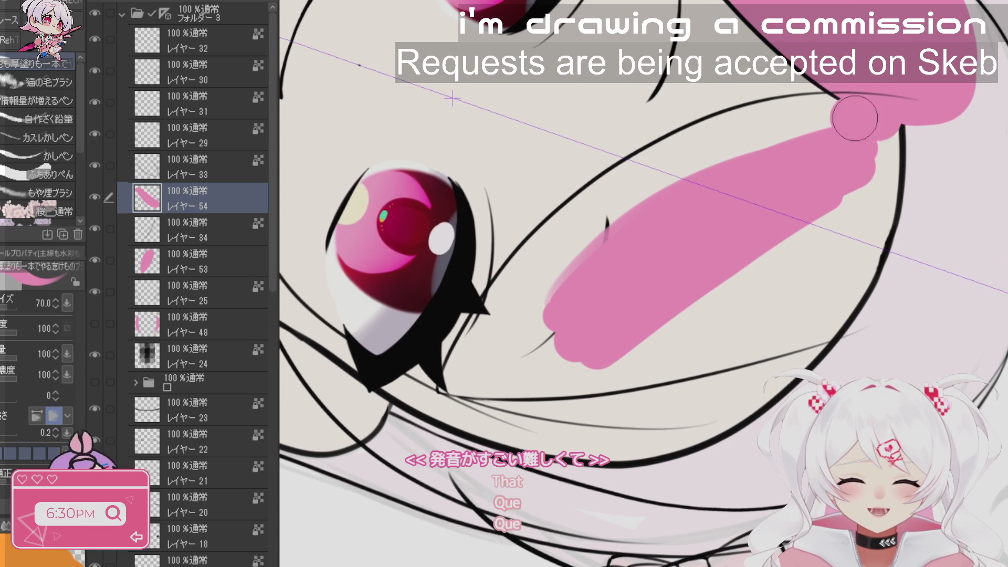
{"action": "left_click", "coordinate": [203, 258]}
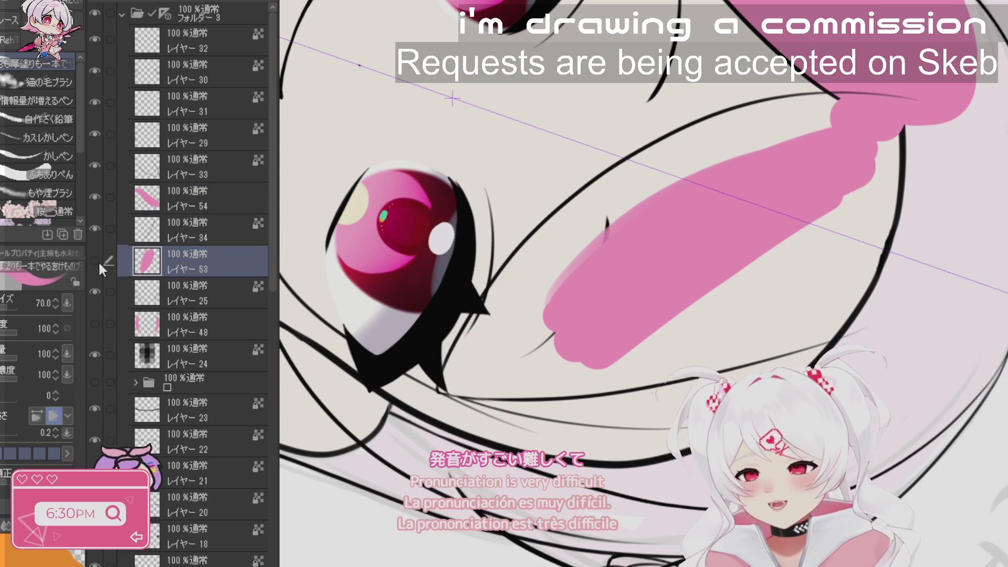
{"action": "key", "text": "ctrl+z"}
{"action": "key", "text": "alt+bracketright"}
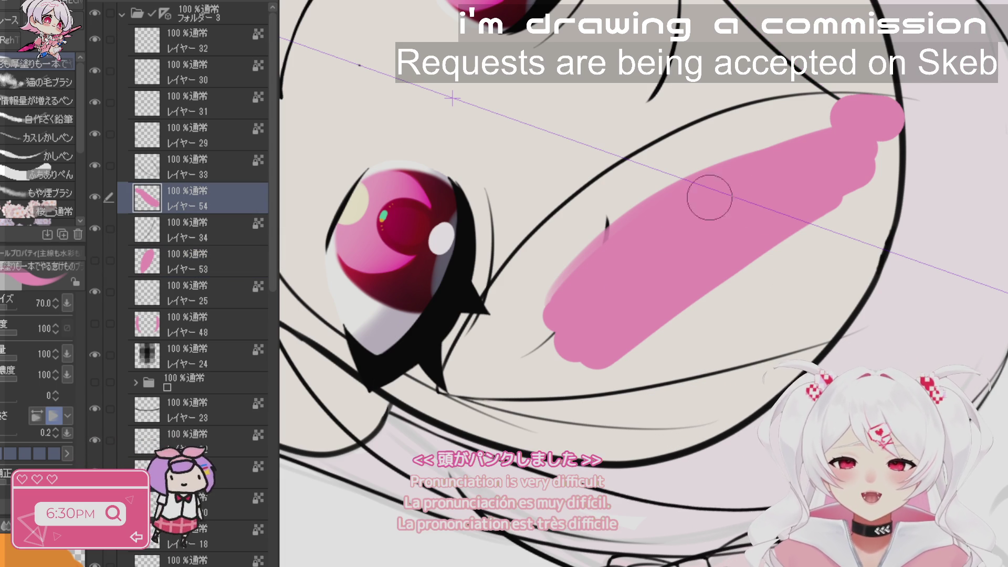
- Paint pink across the top, lower side and outline notch of the front lock
{"action": "mouse_move", "coordinate": [801, 136]}
{"action": "left_mouse_down"}
{"action": "mouse_move", "coordinate": [897, 118]}
{"action": "mouse_move", "coordinate": [940, 139]}
{"action": "mouse_move", "coordinate": [872, 294]}
{"action": "mouse_move", "coordinate": [691, 376]}
{"action": "left_mouse_up"}
{"action": "mouse_move", "coordinate": [906, 122]}
{"action": "left_mouse_down"}
{"action": "mouse_move", "coordinate": [833, 120]}
{"action": "mouse_move", "coordinate": [721, 169]}
{"action": "left_mouse_up"}
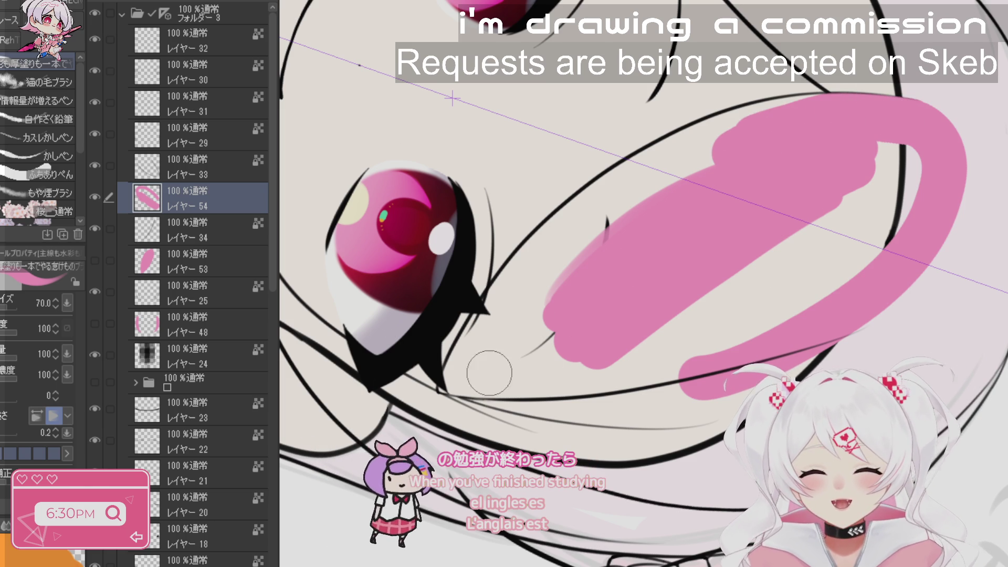
{"action": "left_click", "coordinate": [462, 403]}
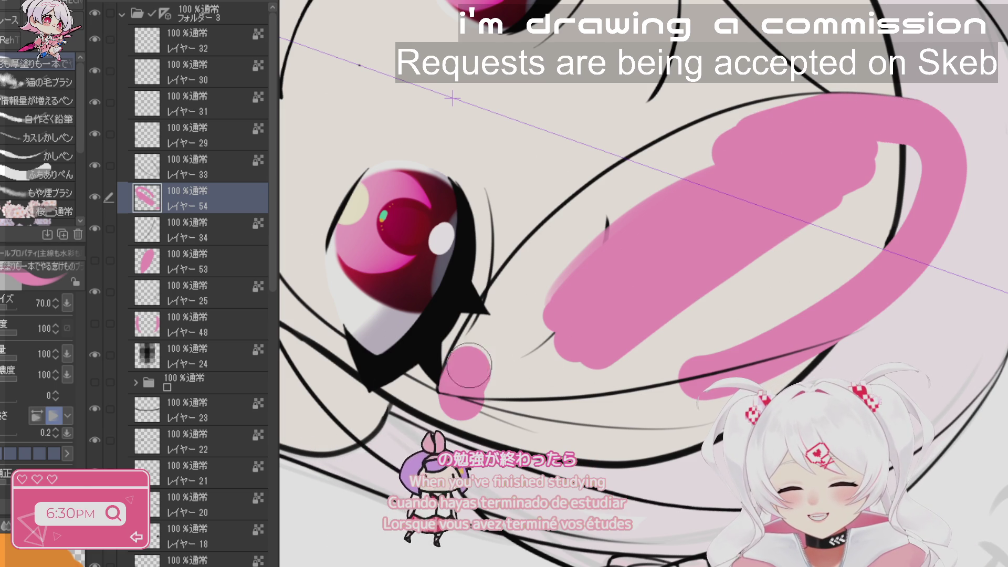
{"action": "left_click_drag", "start_coordinate": [469, 366], "coordinate": [546, 265]}
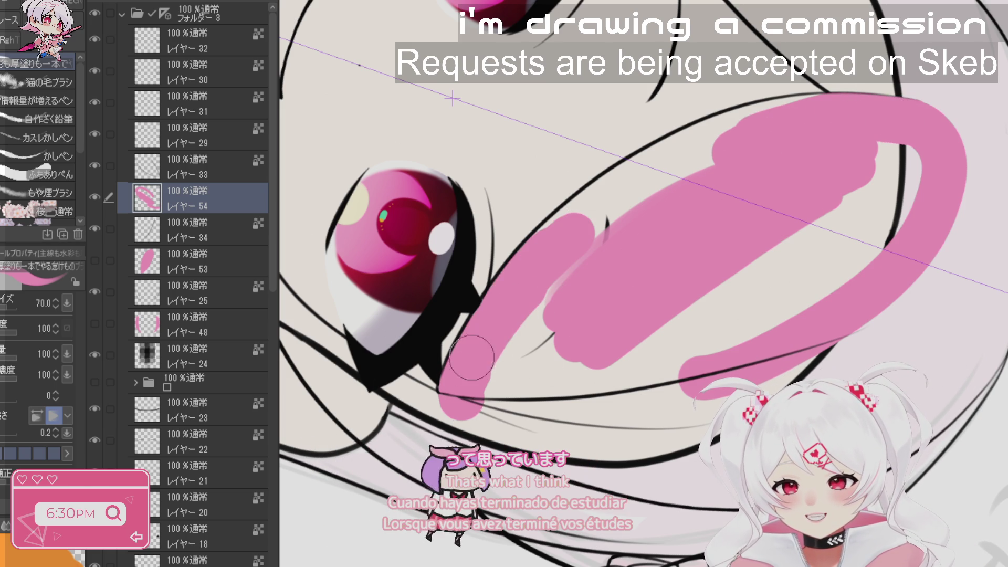
{"action": "left_click_drag", "start_coordinate": [556, 231], "coordinate": [615, 198]}
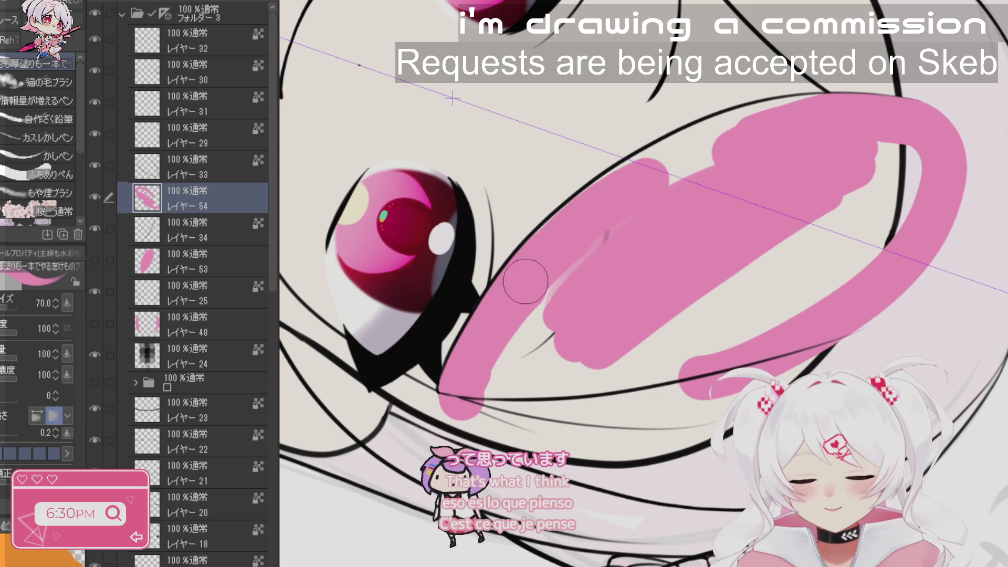
{"action": "left_click_drag", "start_coordinate": [547, 259], "coordinate": [736, 147]}
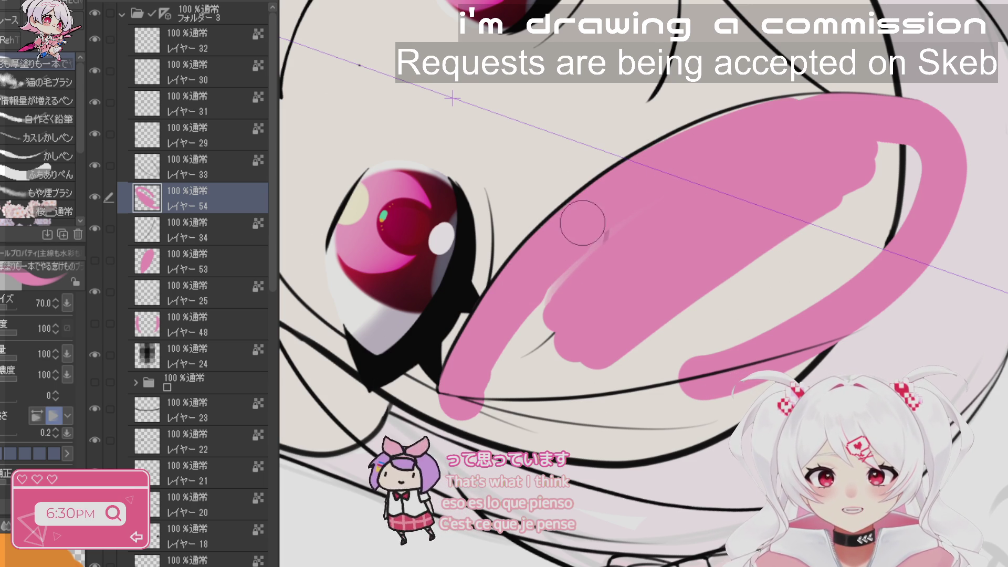
{"action": "left_click", "coordinate": [722, 131]}
{"action": "key", "text": "b"}
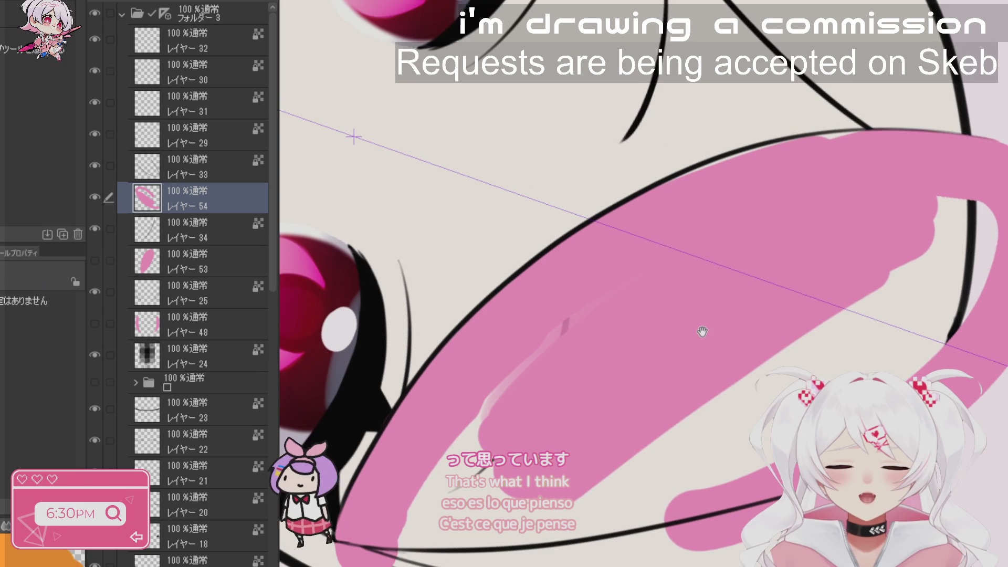
- Shrink the brush to size 50, tilt the canvas, and widen the pink lock
{"action": "scroll", "coordinate": [704, 220], "scroll_direction": "down", "scroll_amount": 1}
{"action": "scroll", "coordinate": [840, 237], "scroll_direction": "up", "scroll_amount": 2}
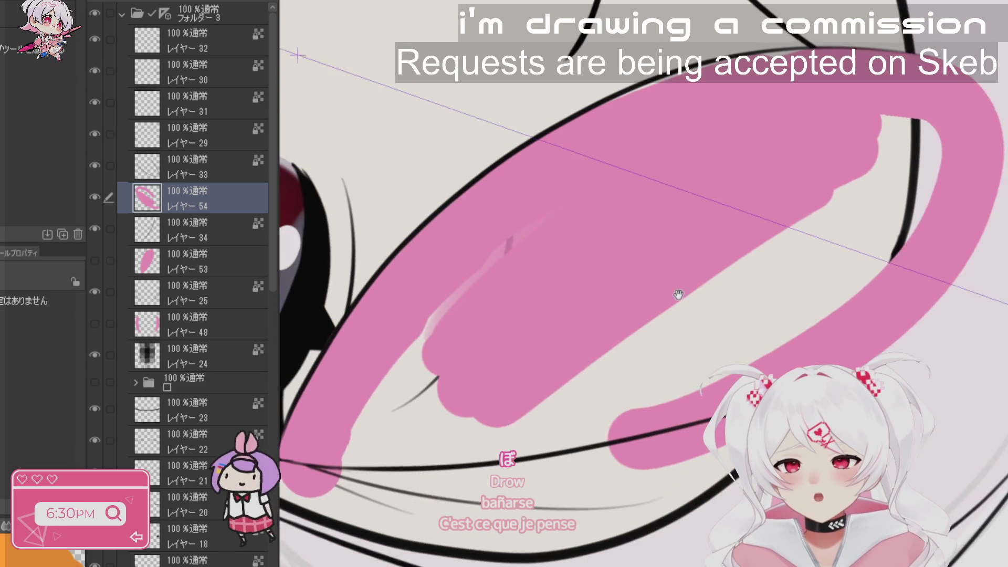
{"action": "scroll", "coordinate": [719, 126], "scroll_direction": "down", "scroll_amount": 2}
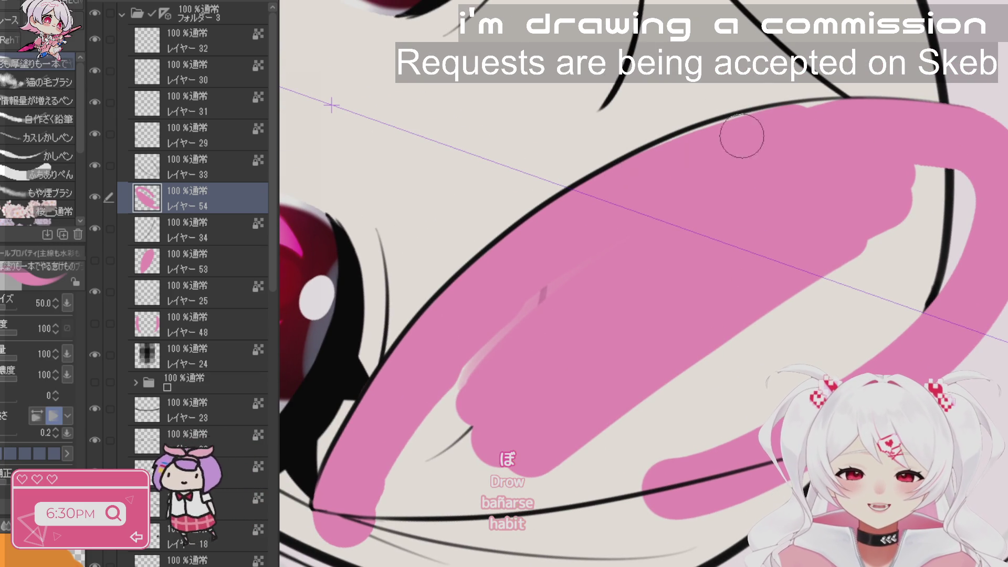
{"action": "key", "text": "bracketleft"}
{"action": "key", "text": "bracketleft"}
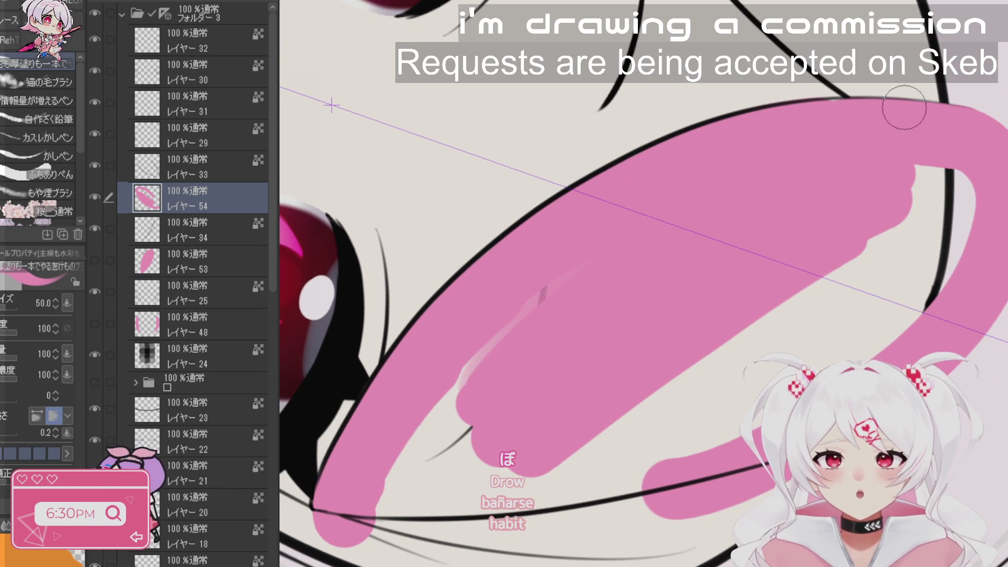
{"action": "left_click_drag", "start_coordinate": [841, 157], "coordinate": [782, 184]}
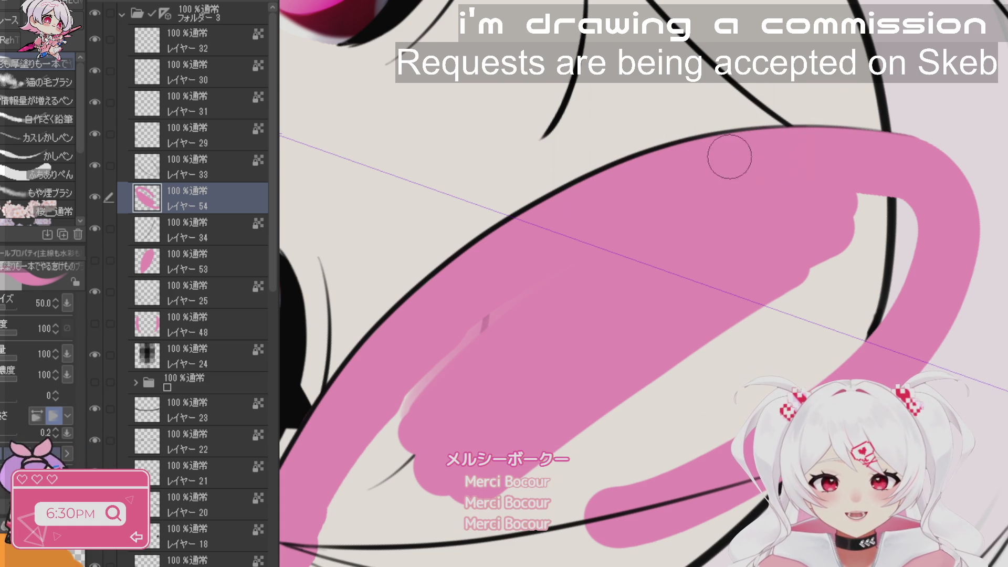
{"action": "key", "text": "r"}
{"action": "mouse_move", "coordinate": [883, 158]}
{"action": "left_mouse_down"}
{"action": "mouse_move", "coordinate": [892, 256]}
{"action": "mouse_move", "coordinate": [703, 466]}
{"action": "mouse_move", "coordinate": [567, 462]}
{"action": "left_mouse_up"}
{"action": "key", "text": "b"}
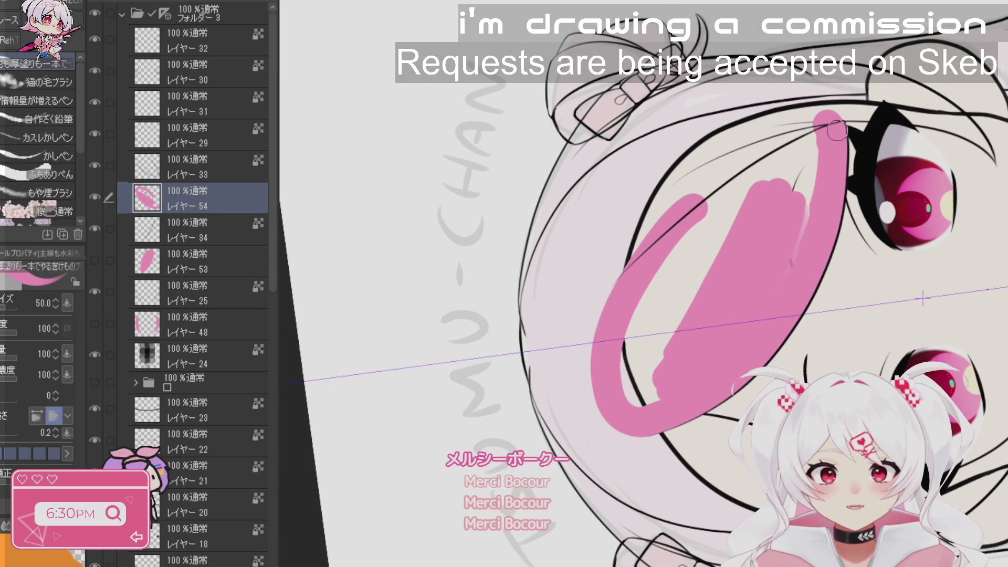
{"action": "left_click_drag", "start_coordinate": [837, 131], "coordinate": [719, 170]}
{"action": "mouse_move", "coordinate": [819, 126]}
{"action": "left_mouse_down"}
{"action": "mouse_move", "coordinate": [614, 283]}
{"action": "mouse_move", "coordinate": [599, 342]}
{"action": "left_mouse_up"}
- Blend the gaps in the pink lock solid, then zoom in on the eye
{"action": "key", "text": "r"}
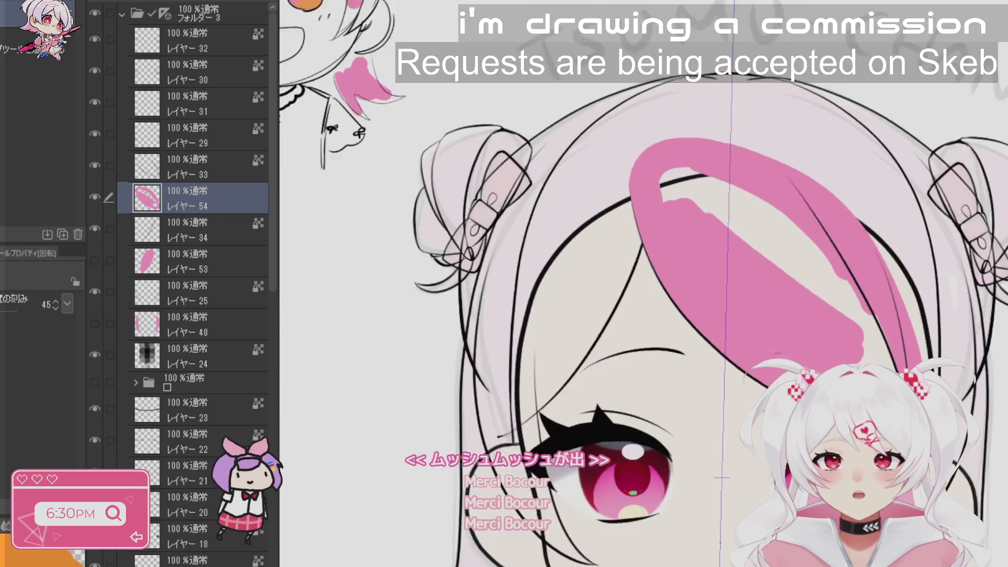
{"action": "key", "text": "b"}
{"action": "key", "text": "j"}
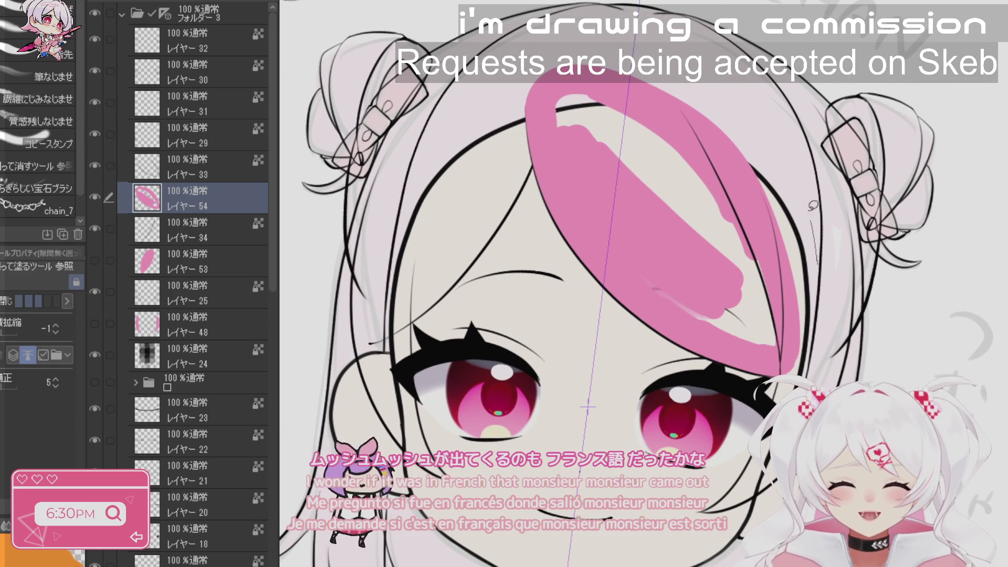
{"action": "left_click_drag", "start_coordinate": [840, 218], "coordinate": [746, 295]}
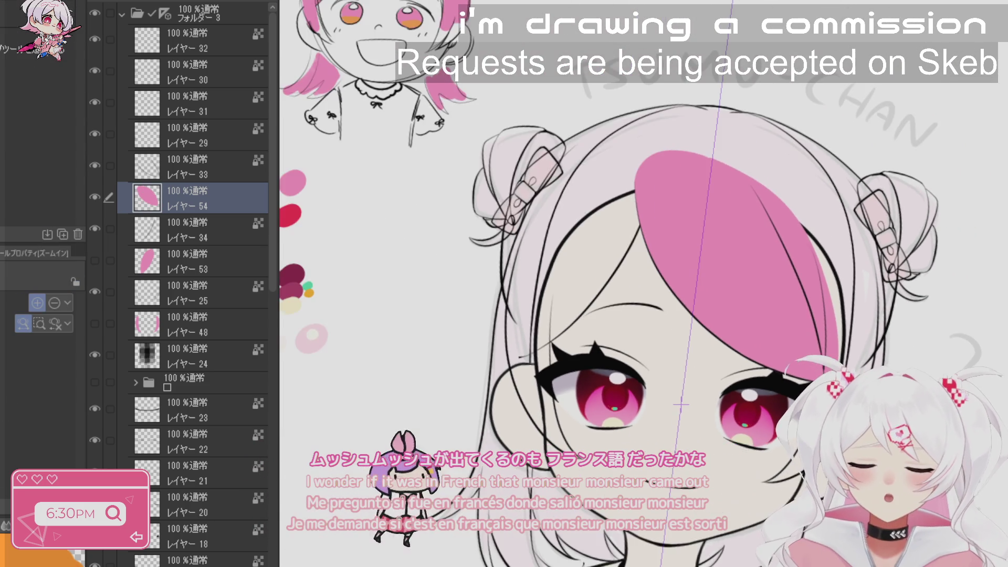
{"action": "key", "text": "r"}
{"action": "mouse_move", "coordinate": [682, 210]}
{"action": "left_mouse_down"}
{"action": "mouse_move", "coordinate": [578, 183]}
{"action": "mouse_move", "coordinate": [499, 237]}
{"action": "mouse_move", "coordinate": [603, 341]}
{"action": "left_mouse_up"}
{"action": "key", "text": "j"}
{"action": "key", "text": "b"}
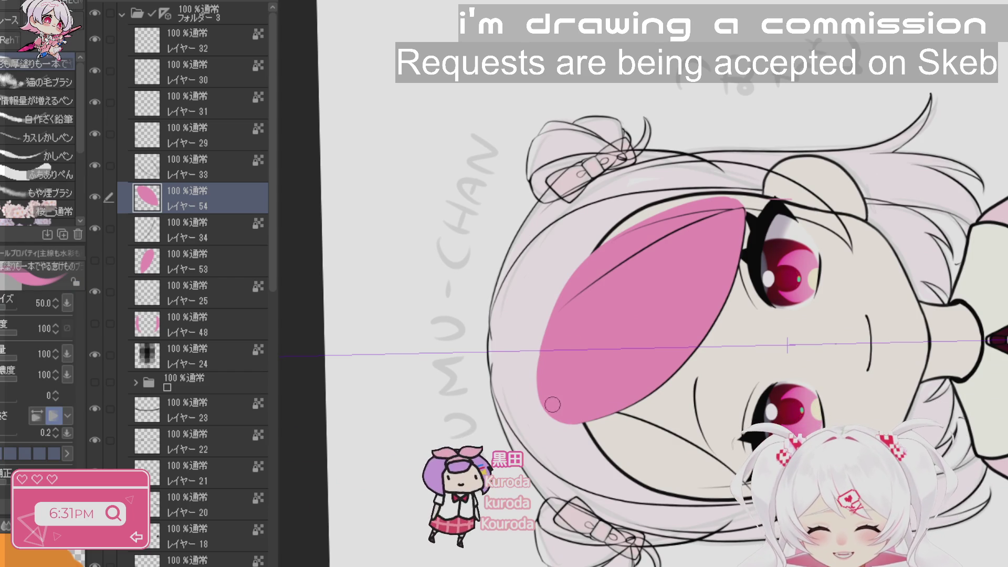
{"action": "left_click_drag", "start_coordinate": [552, 405], "coordinate": [642, 214]}
{"action": "key", "text": "ctrl+z"}
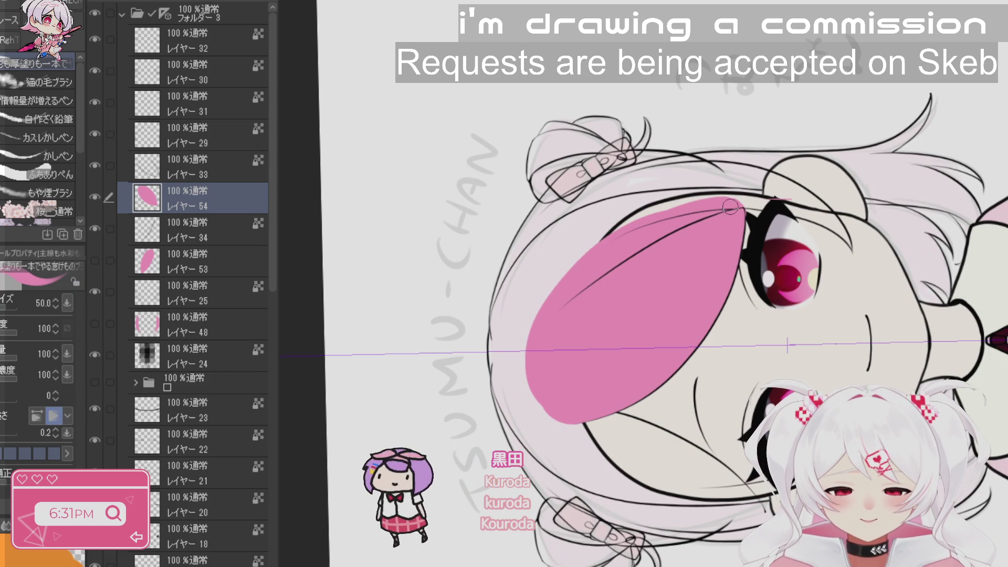
{"action": "key", "text": "ctrl+plus"}
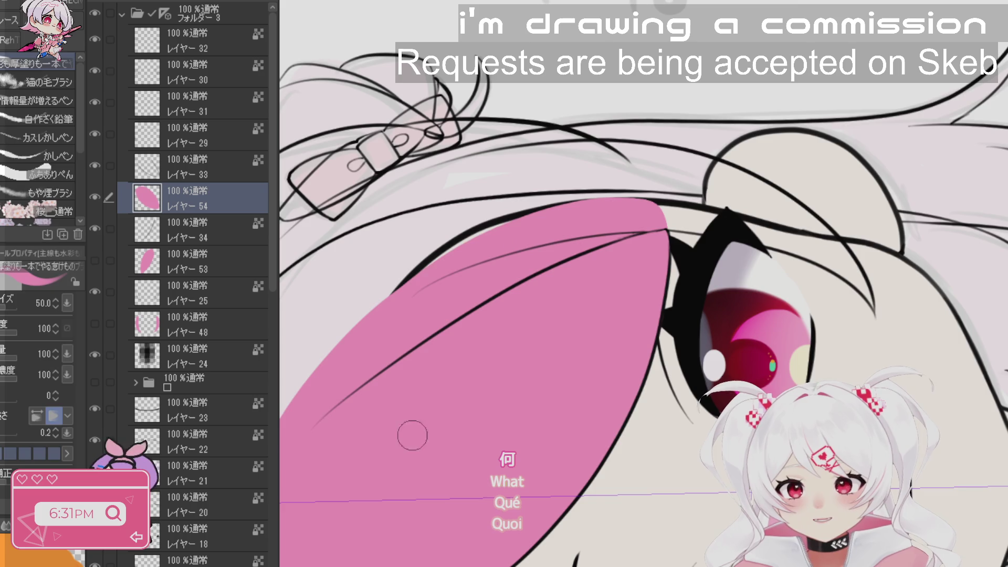
{"action": "scroll", "coordinate": [413, 436], "scroll_direction": "down", "scroll_amount": 5}
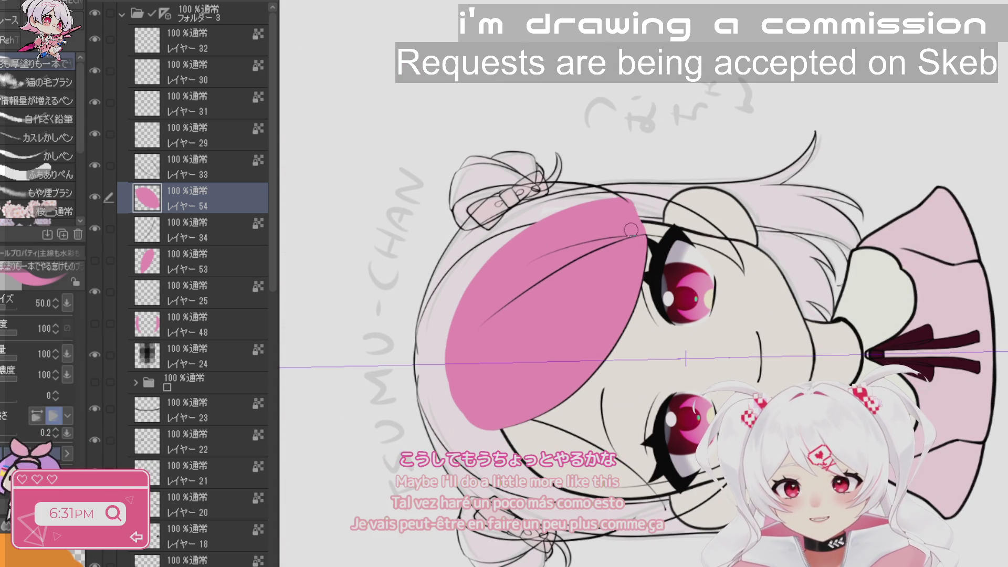
- Rotate the canvas back toward upright, trying several angles
{"action": "key", "text": "r"}
{"action": "mouse_move", "coordinate": [569, 348]}
{"action": "left_mouse_down"}
{"action": "mouse_move", "coordinate": [555, 327]}
{"action": "mouse_move", "coordinate": [580, 209]}
{"action": "mouse_move", "coordinate": [608, 192]}
{"action": "mouse_move", "coordinate": [717, 220]}
{"action": "left_mouse_up"}
{"action": "mouse_move", "coordinate": [738, 419]}
{"action": "left_mouse_down"}
{"action": "mouse_move", "coordinate": [657, 446]}
{"action": "mouse_move", "coordinate": [525, 460]}
{"action": "left_mouse_up"}
{"action": "key", "text": "p"}
{"action": "key", "text": "r"}
{"action": "mouse_move", "coordinate": [727, 544]}
{"action": "left_mouse_down"}
{"action": "mouse_move", "coordinate": [847, 502]}
{"action": "mouse_move", "coordinate": [933, 401]}
{"action": "mouse_move", "coordinate": [964, 308]}
{"action": "mouse_move", "coordinate": [930, 153]}
{"action": "left_mouse_up"}
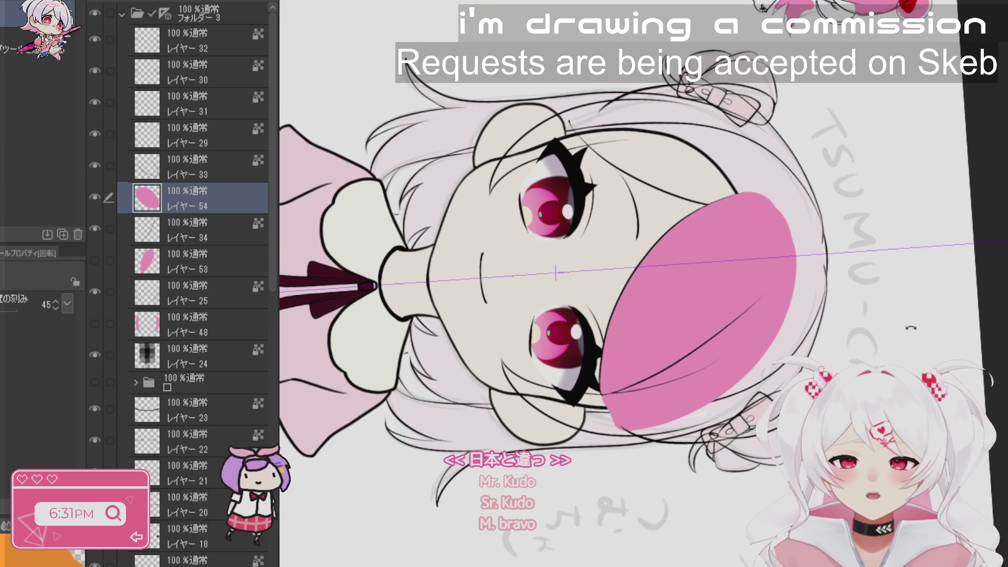
{"action": "key", "text": "b"}
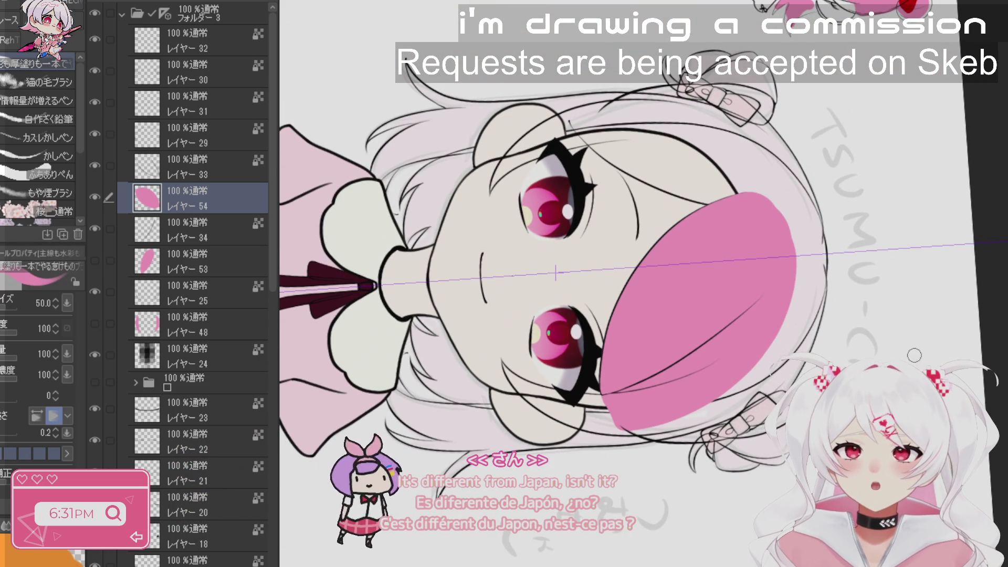
{"action": "key", "text": "r"}
{"action": "left_click_drag", "start_coordinate": [926, 303], "coordinate": [864, 322]}
{"action": "key", "text": "b"}
{"action": "scroll", "coordinate": [974, 163], "scroll_direction": "up", "scroll_amount": 3}
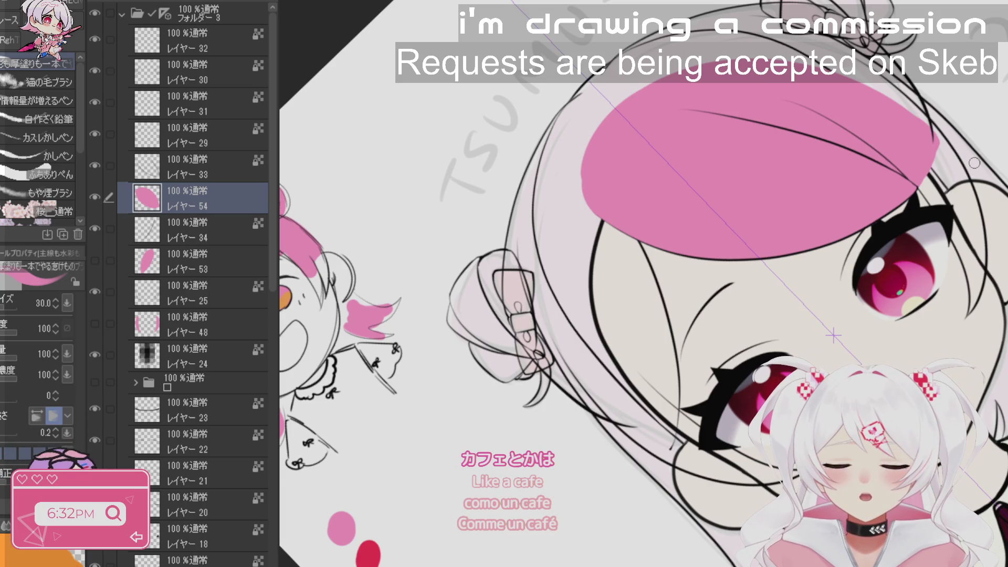
- Turn the view fully upright and zoom to frame the pink bangs and eye
{"action": "key", "text": "r"}
{"action": "mouse_move", "coordinate": [952, 215]}
{"action": "left_mouse_down"}
{"action": "mouse_move", "coordinate": [871, 136]}
{"action": "mouse_move", "coordinate": [745, 99]}
{"action": "mouse_move", "coordinate": [615, 110]}
{"action": "left_mouse_up"}
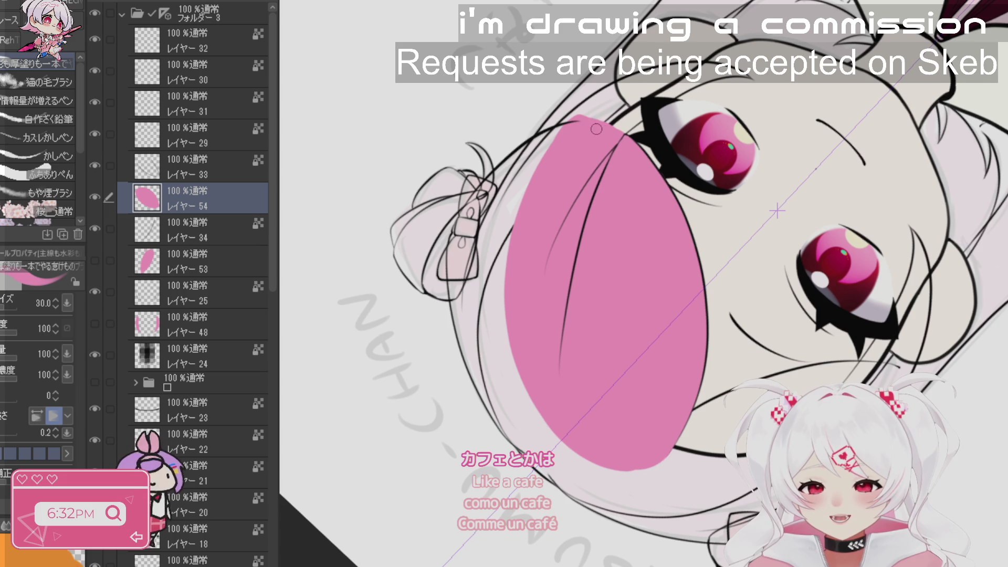
{"action": "left_click_drag", "start_coordinate": [633, 158], "coordinate": [560, 468]}
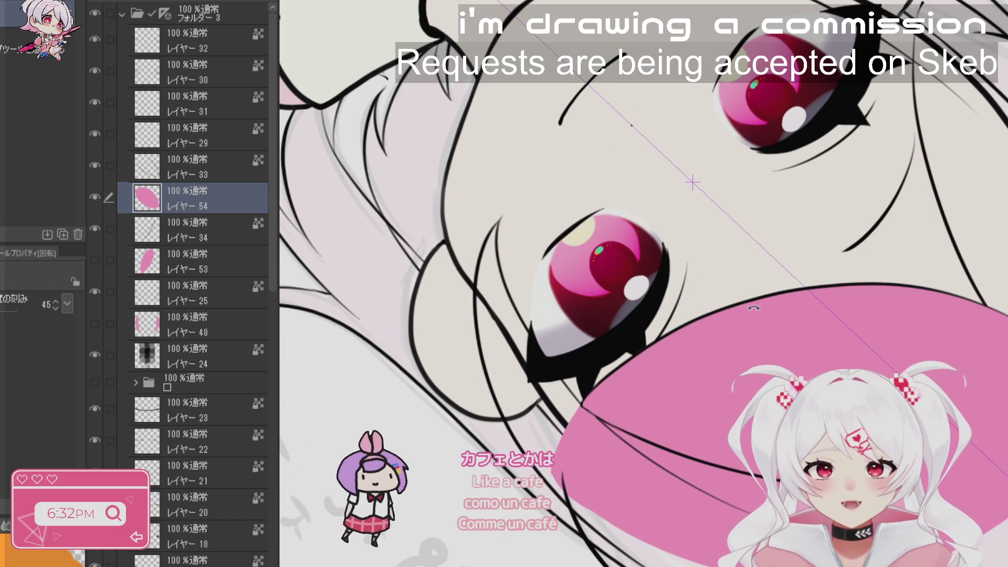
{"action": "left_click_drag", "start_coordinate": [559, 475], "coordinate": [557, 144]}
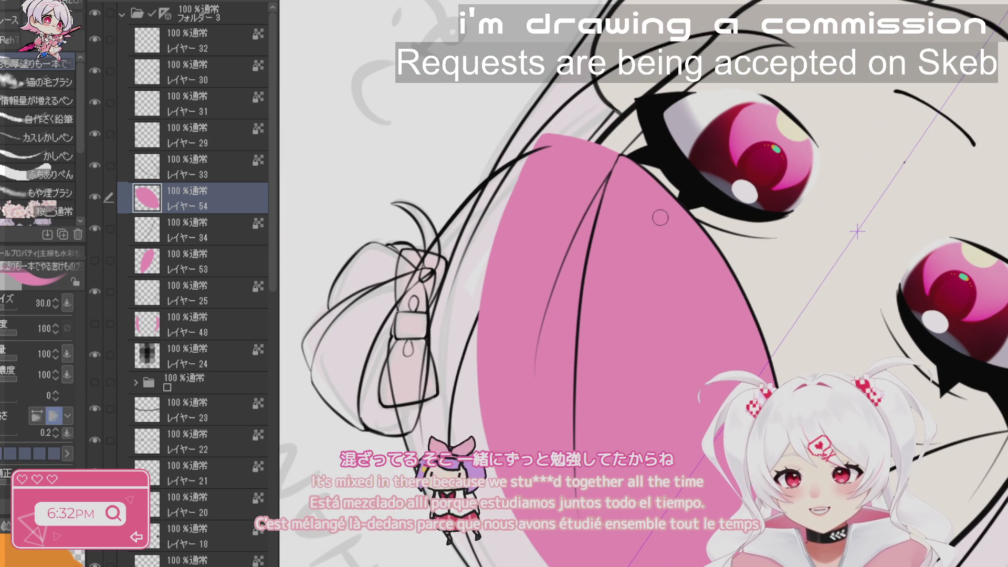
{"action": "left_click_drag", "start_coordinate": [660, 217], "coordinate": [651, 315]}
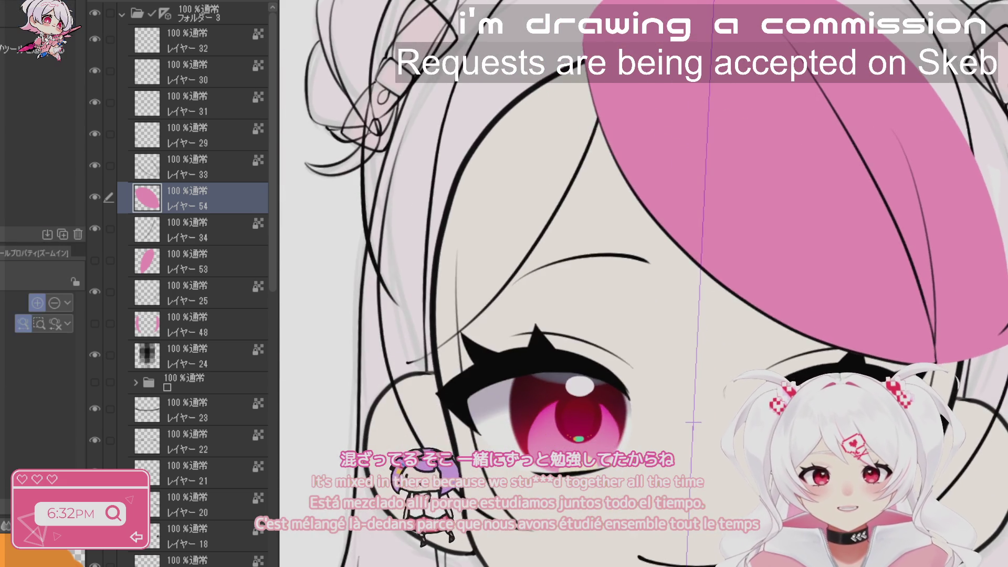
{"action": "scroll", "coordinate": [693, 422], "scroll_direction": "down", "scroll_amount": 5}
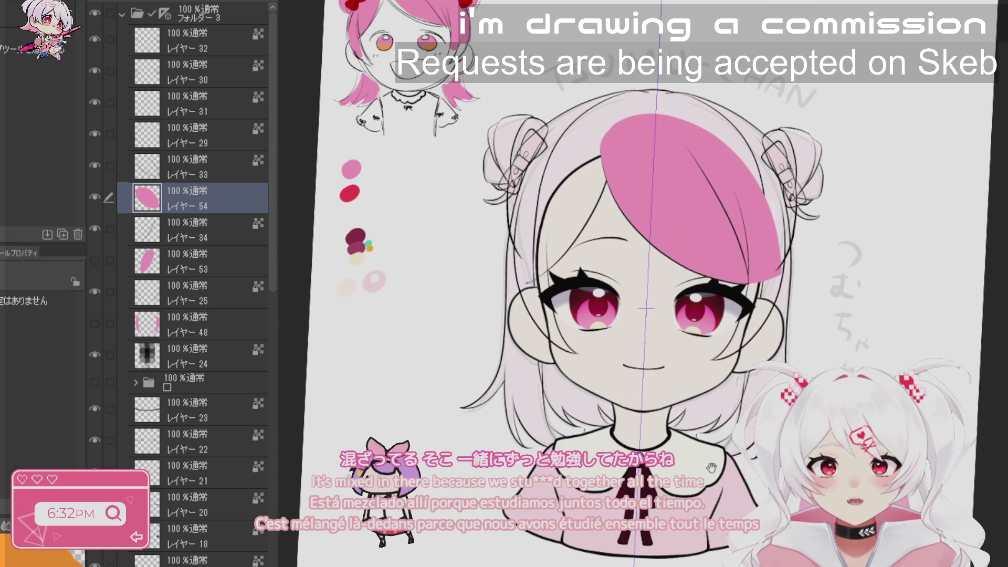
{"action": "mouse_move", "coordinate": [735, 263]}
{"action": "left_mouse_down"}
{"action": "mouse_move", "coordinate": [730, 279]}
{"action": "mouse_move", "coordinate": [732, 268]}
{"action": "left_mouse_up"}
{"action": "key", "text": "b"}
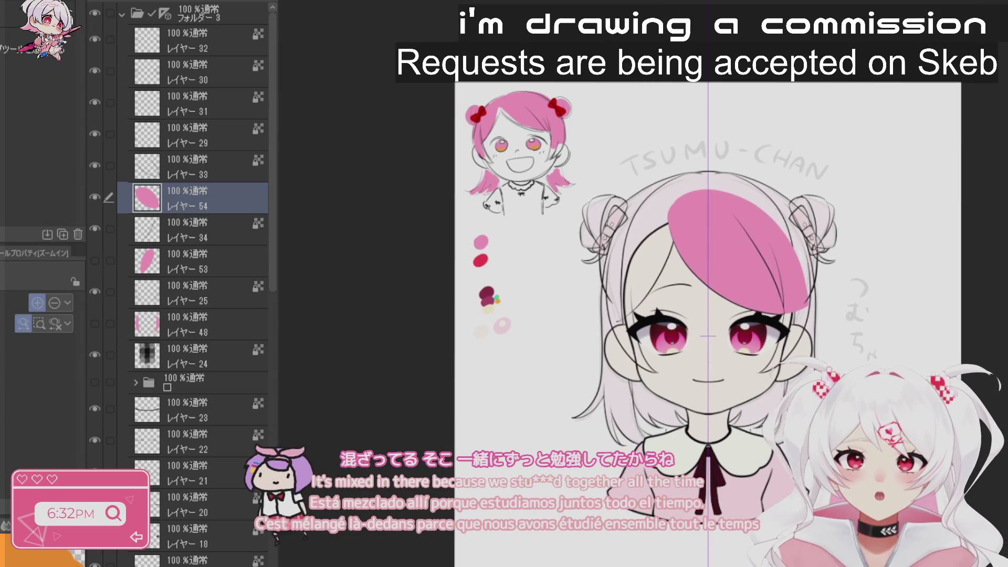
{"action": "key", "text": "ctrl+0"}
{"action": "scroll", "coordinate": [693, 263], "scroll_direction": "down", "scroll_amount": 2}
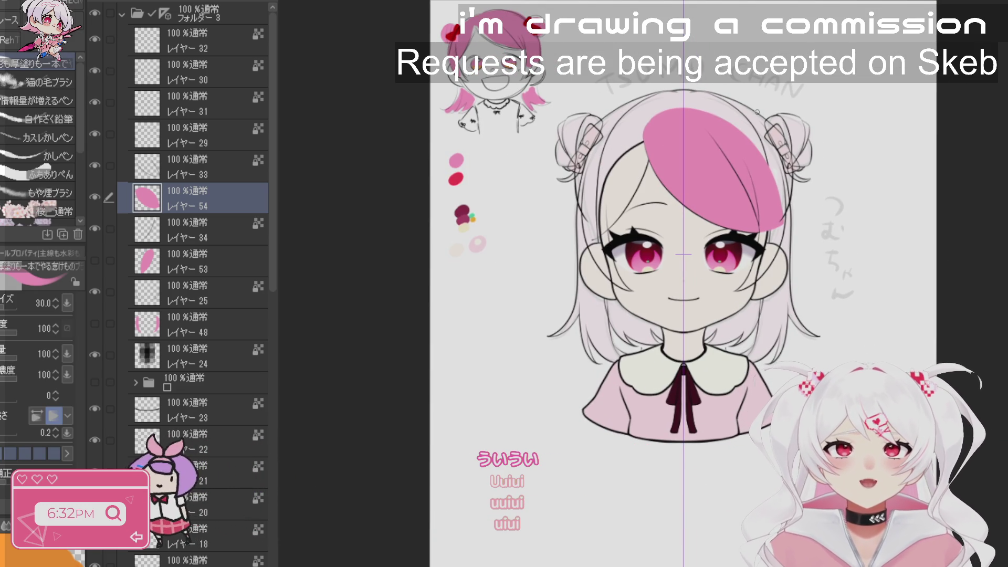
{"action": "scroll", "coordinate": [758, 112], "scroll_direction": "up", "scroll_amount": 1}
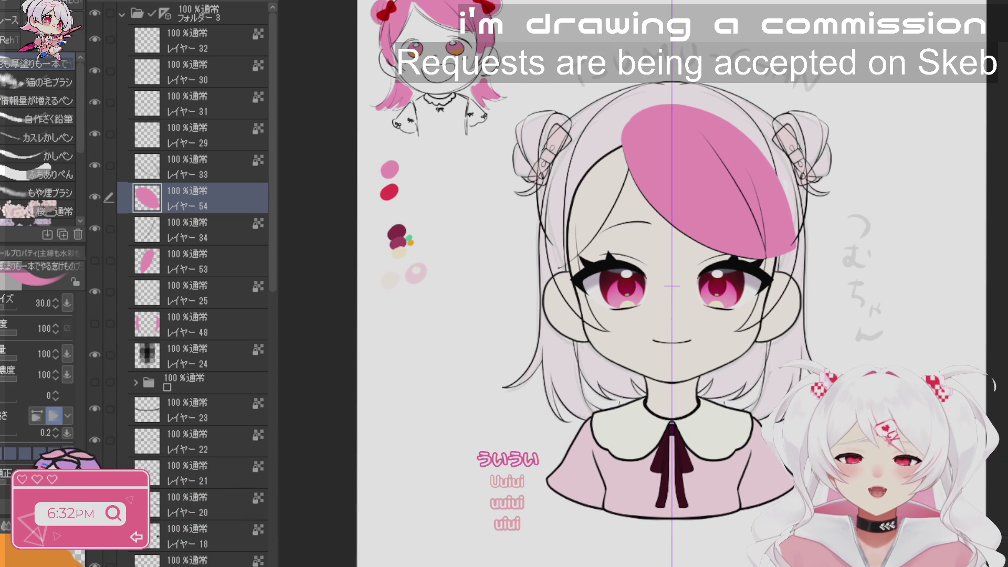
{"action": "scroll", "coordinate": [756, 514], "scroll_direction": "up", "scroll_amount": 2}
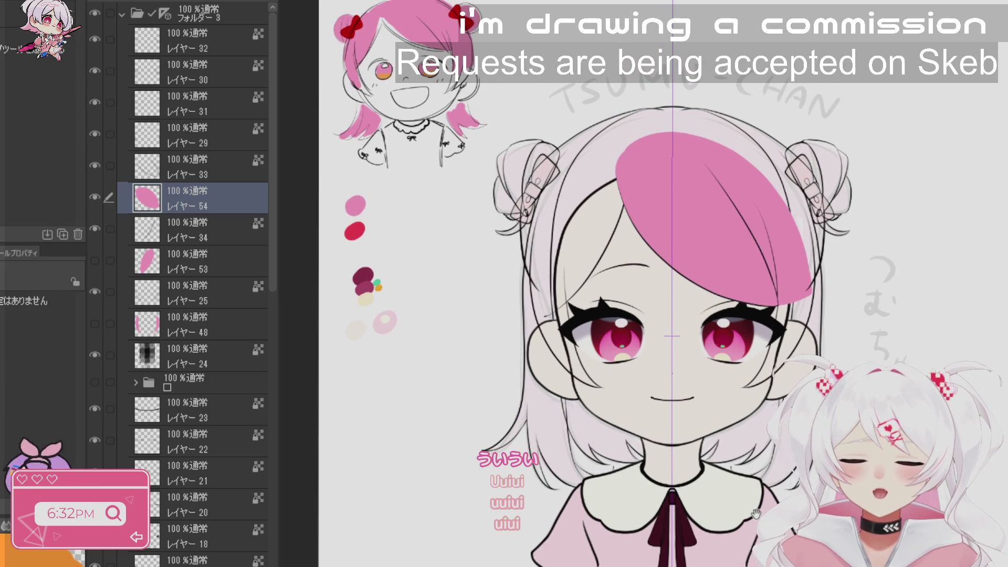
{"action": "scroll", "coordinate": [791, 374], "scroll_direction": "up", "scroll_amount": 1}
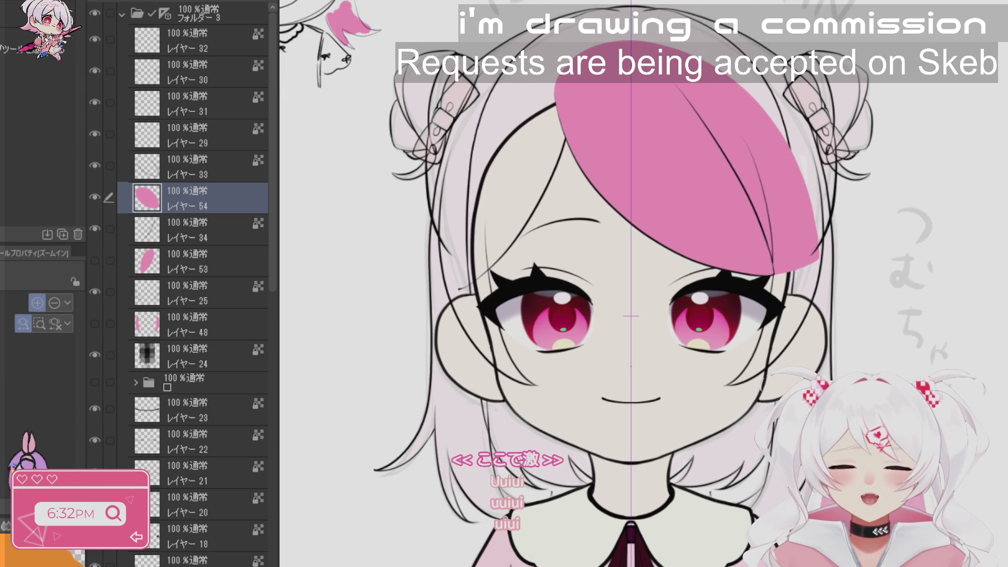
{"action": "scroll", "coordinate": [643, 284], "scroll_direction": "down", "scroll_amount": 3}
{"action": "scroll", "coordinate": [643, 283], "scroll_direction": "up", "scroll_amount": 1}
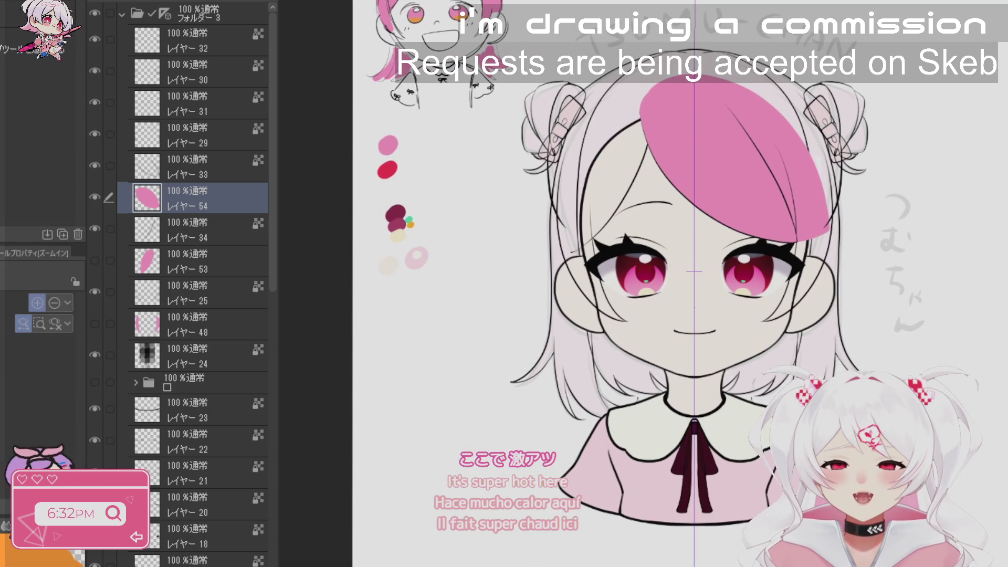
{"action": "scroll", "coordinate": [772, 204], "scroll_direction": "down", "scroll_amount": 1}
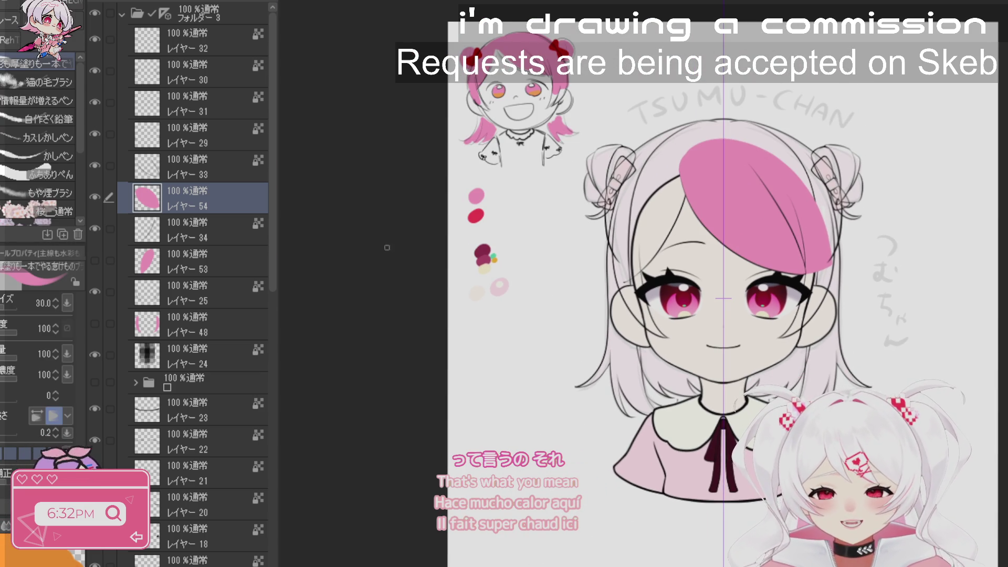
- Show Layer 53's pink bangs stroke and shift the drawing up in view
{"action": "left_click", "coordinate": [93, 260]}
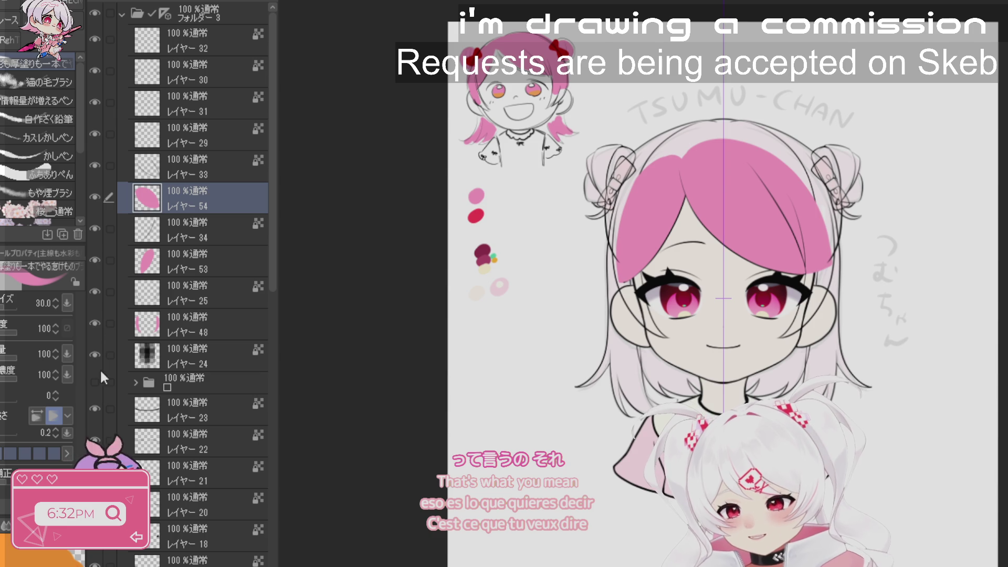
{"action": "left_click_drag", "start_coordinate": [272, 247], "coordinate": [275, 377]}
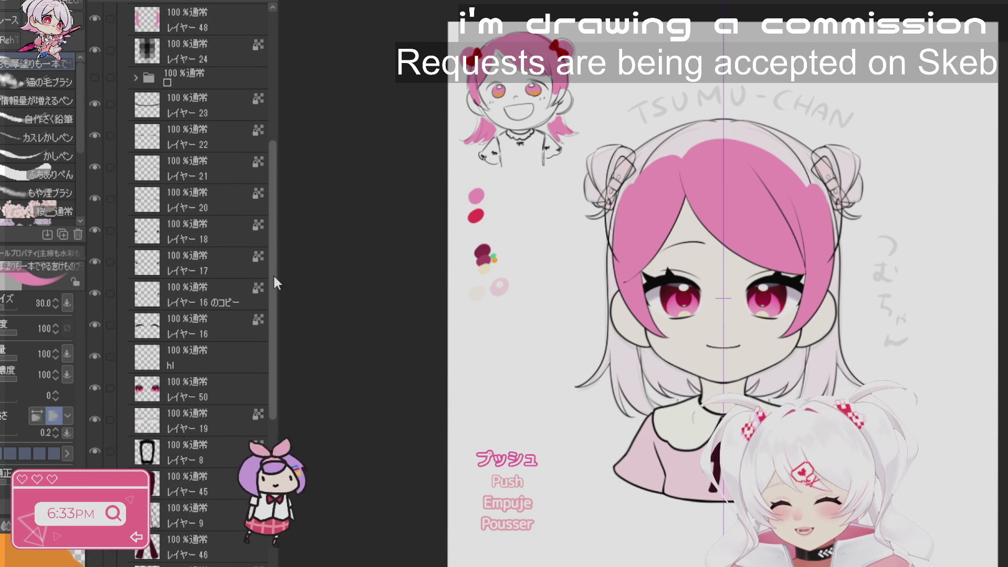
{"action": "left_click_drag", "start_coordinate": [278, 284], "coordinate": [275, 509]}
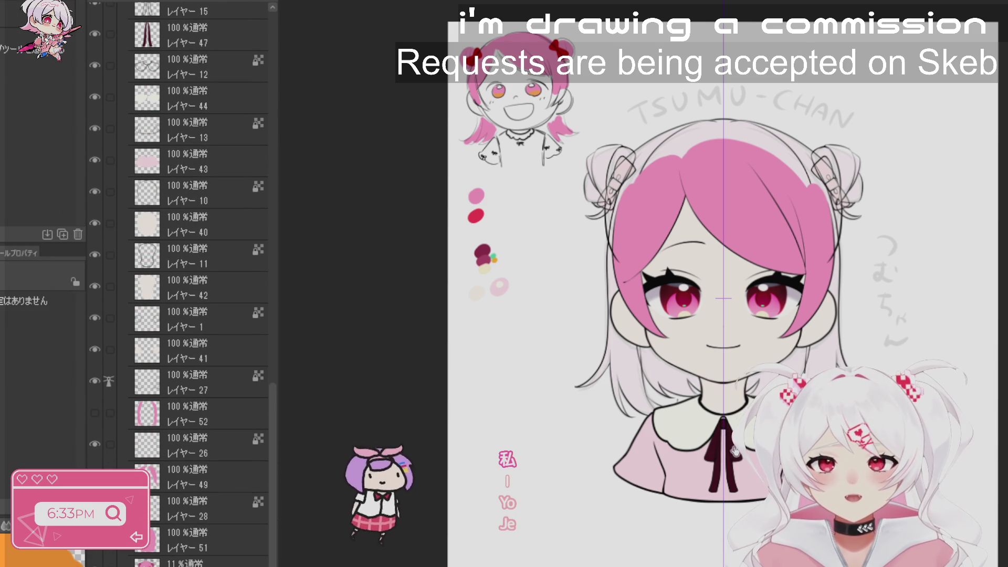
{"action": "left_click_drag", "start_coordinate": [734, 451], "coordinate": [752, 390]}
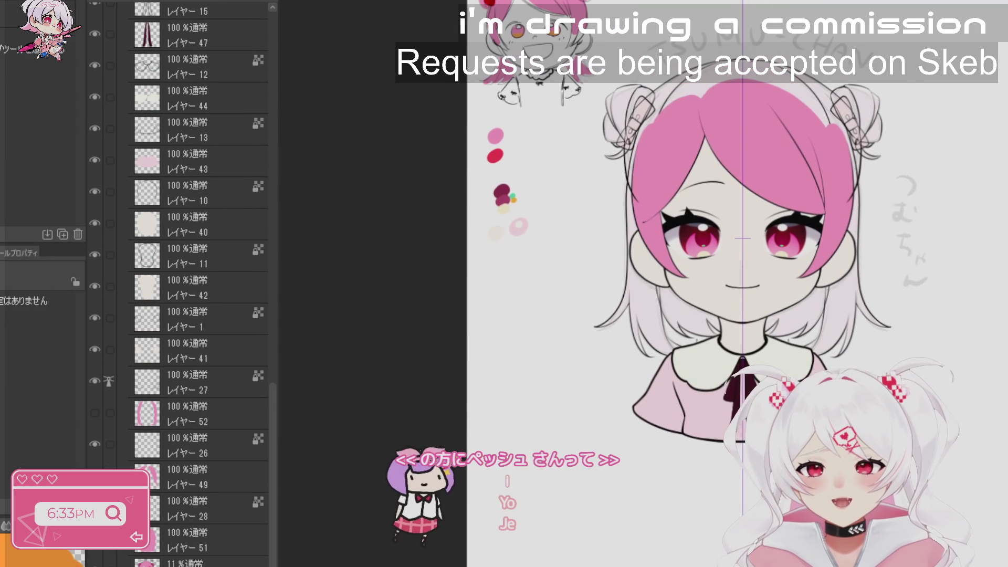
{"action": "key", "text": "b"}
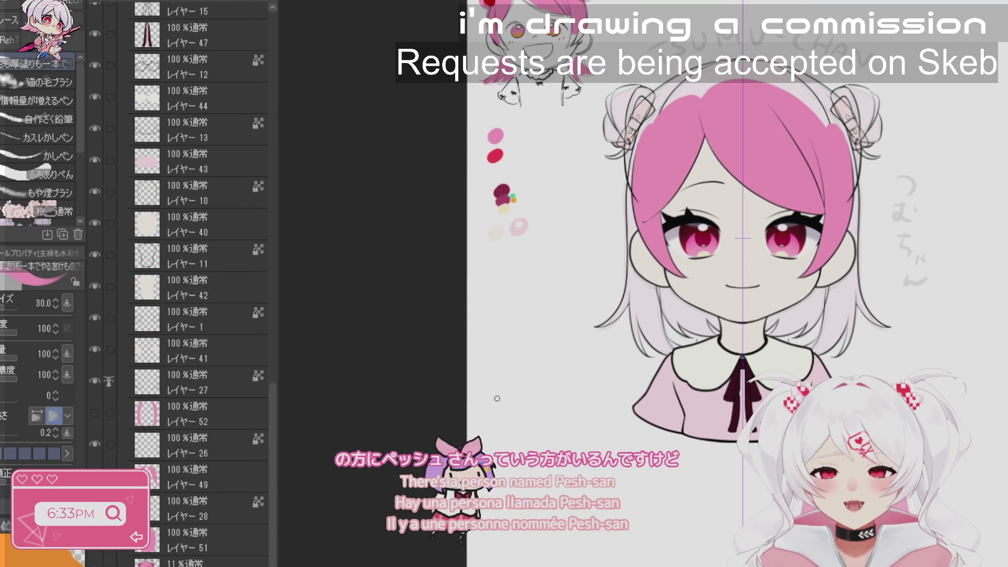
{"action": "left_click_drag", "start_coordinate": [497, 399], "coordinate": [530, 375]}
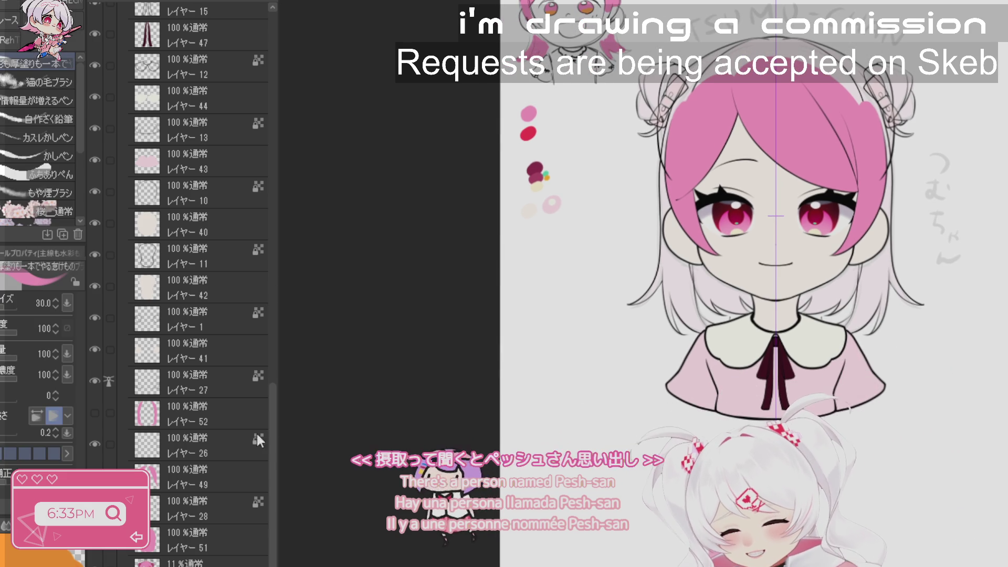
- Show the pink side-hair Layer 52 and hide the mouth-guide folder
{"action": "left_click", "coordinate": [94, 412]}
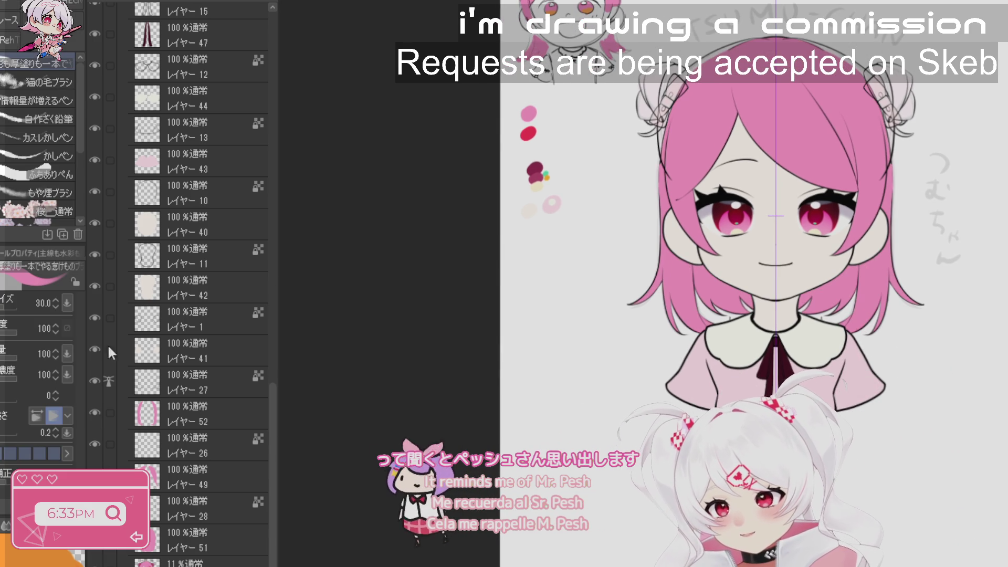
{"action": "left_click_drag", "start_coordinate": [279, 364], "coordinate": [281, 363]}
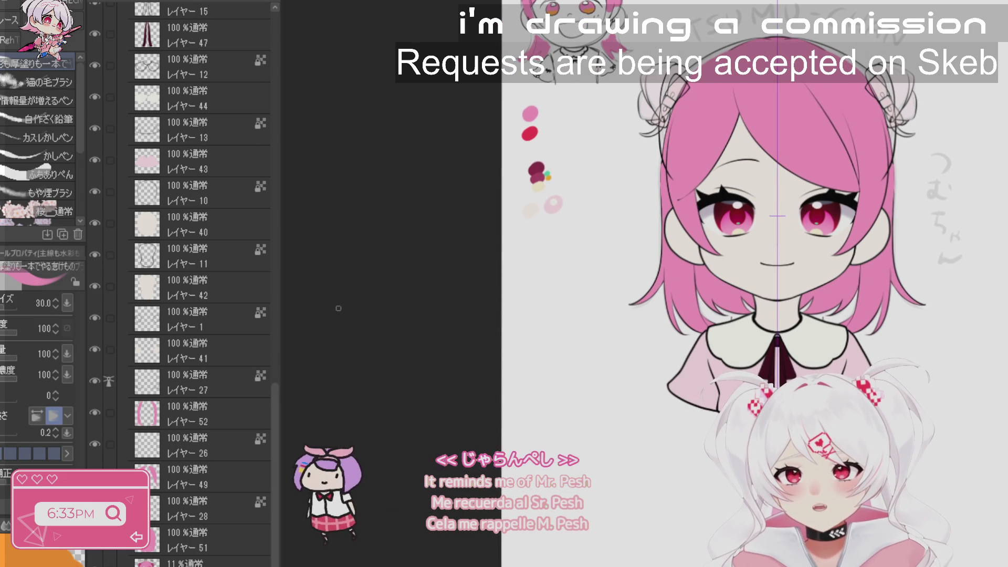
{"action": "scroll", "coordinate": [273, 389], "scroll_direction": "up", "scroll_amount": 2}
{"action": "scroll", "coordinate": [273, 315], "scroll_direction": "up", "scroll_amount": 15}
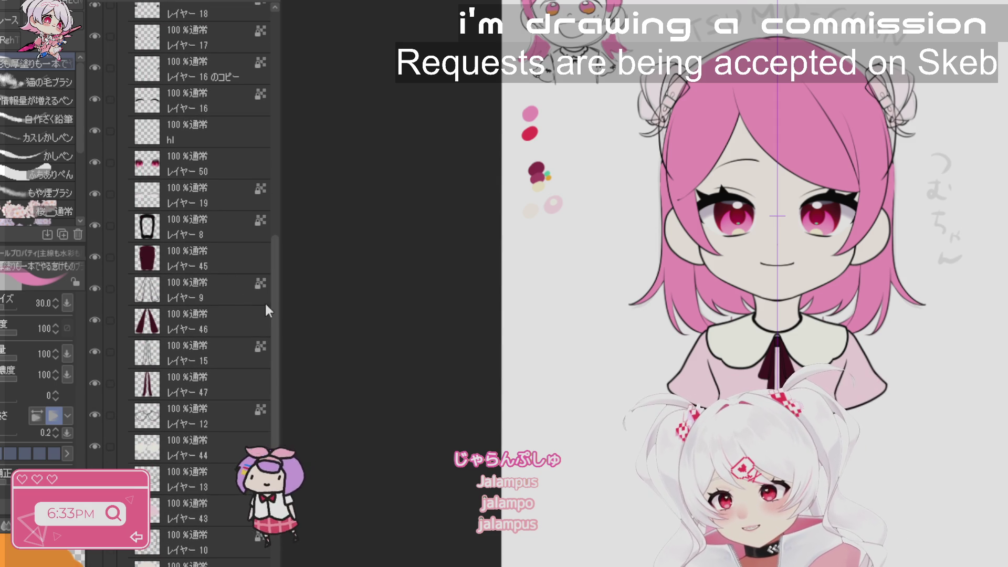
{"action": "scroll", "coordinate": [268, 140], "scroll_direction": "up", "scroll_amount": 3}
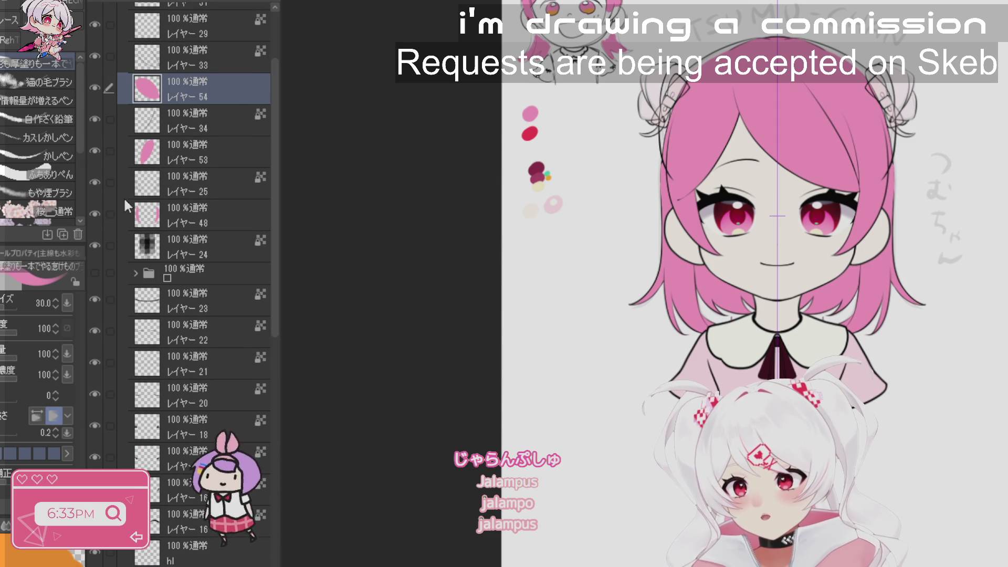
{"action": "left_click", "coordinate": [95, 273]}
{"action": "scroll", "coordinate": [96, 274], "scroll_direction": "up", "scroll_amount": 3}
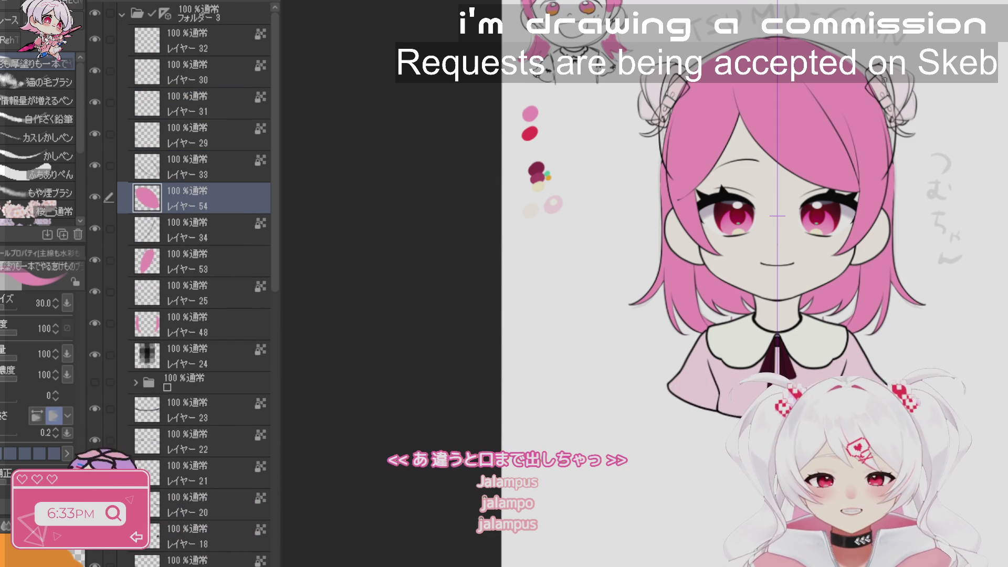
- Zoom in to review the face, then zoom out and recentre the whole head
{"action": "left_click_drag", "start_coordinate": [911, 140], "coordinate": [984, 336]}
{"action": "scroll", "coordinate": [199, 283], "scroll_direction": "down", "scroll_amount": 5}
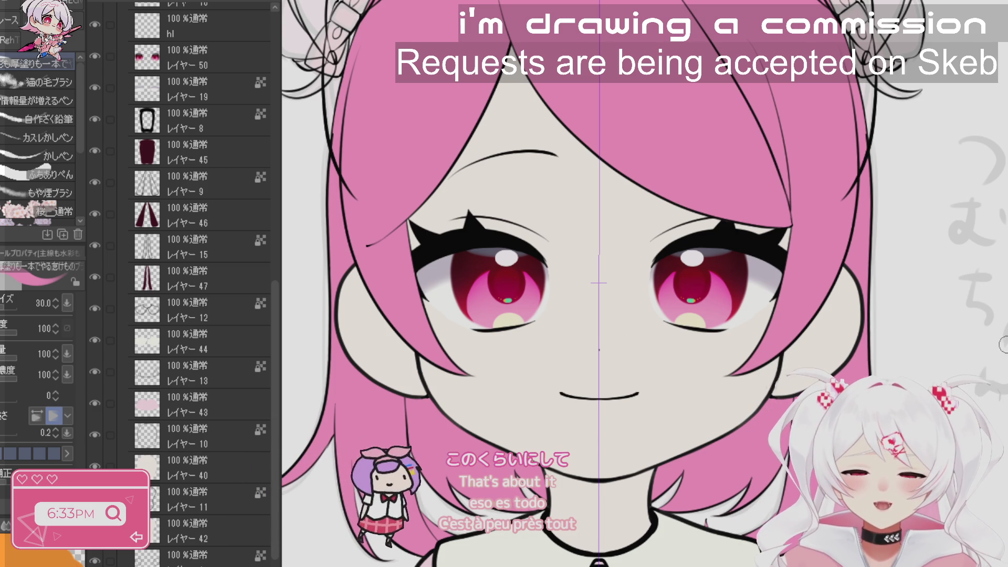
{"action": "key", "text": "ctrl+minus"}
{"action": "key", "text": "shift+space"}
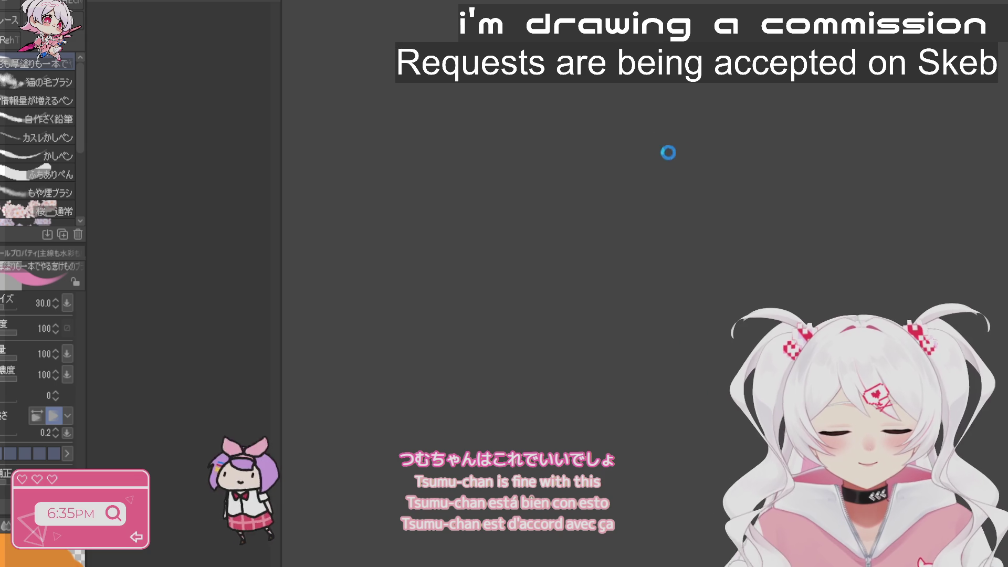
{"action": "scroll", "coordinate": [719, 179], "scroll_direction": "down", "scroll_amount": 1}
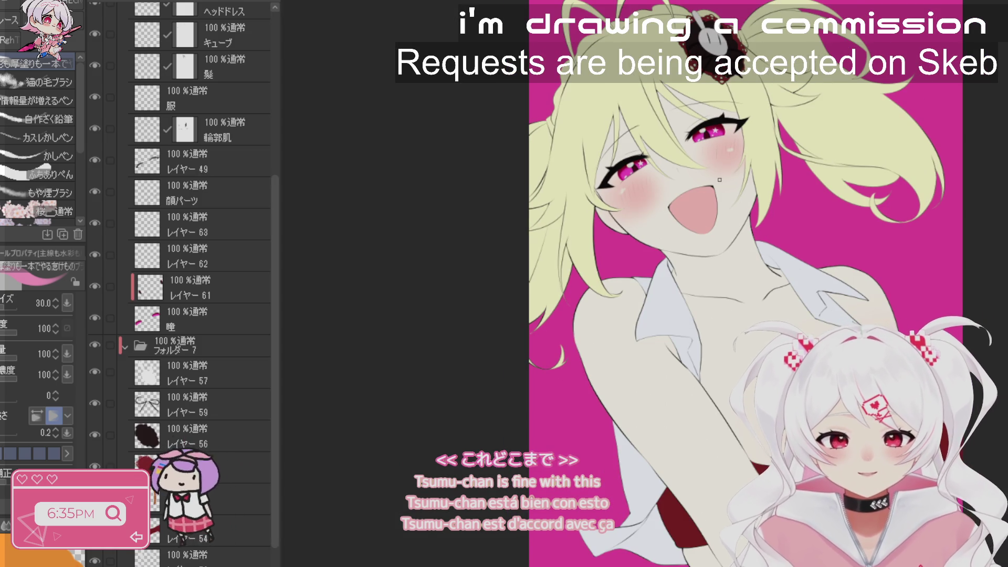
{"action": "scroll", "coordinate": [162, 169], "scroll_direction": "up", "scroll_amount": 2}
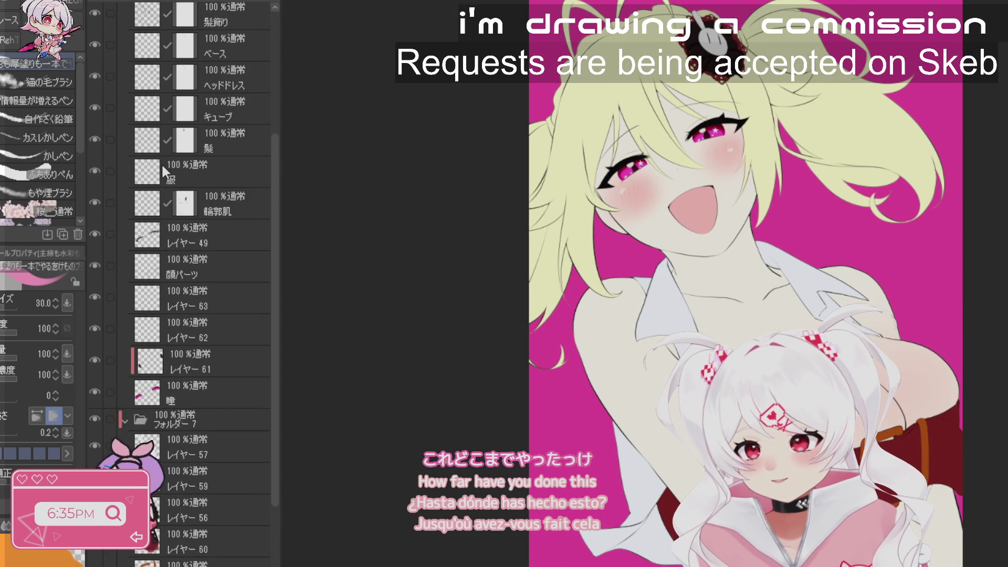